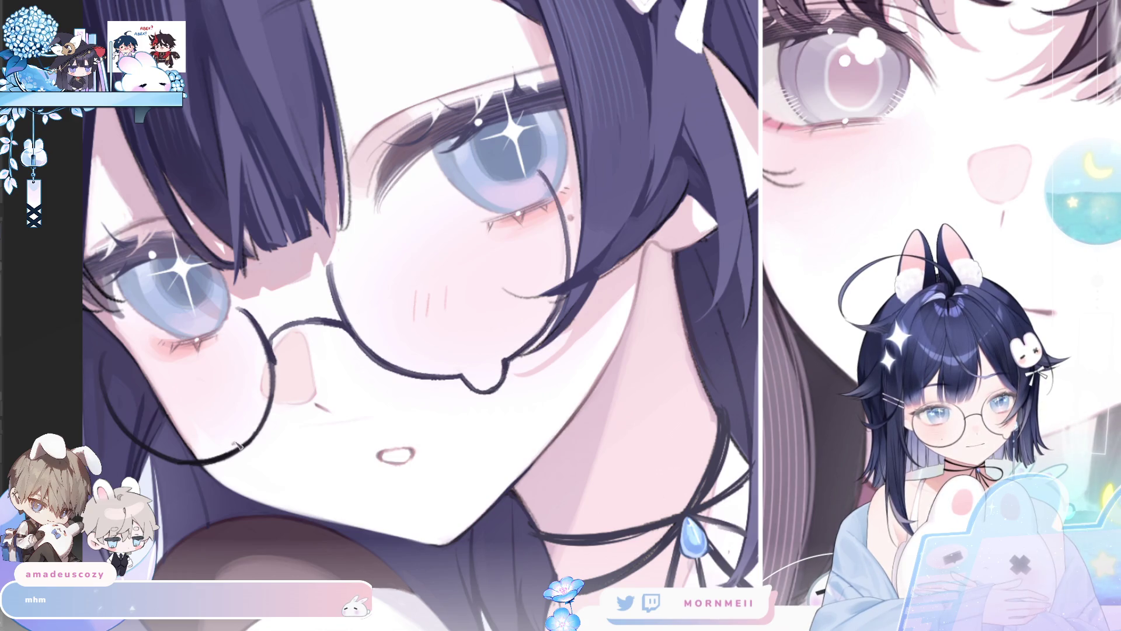
# Fit the whole three-panel illustration in the window and mirror it to check the drawing.
pyautogui.press('ctrl')
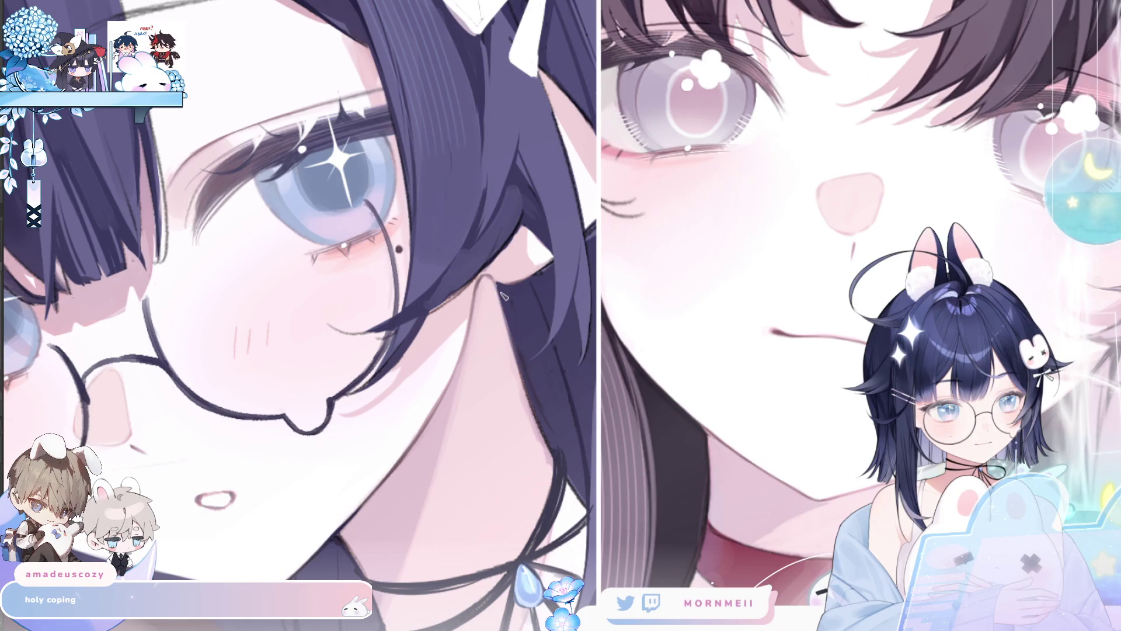
pyautogui.hotkey('ctrl', '0')
pyautogui.press('h')
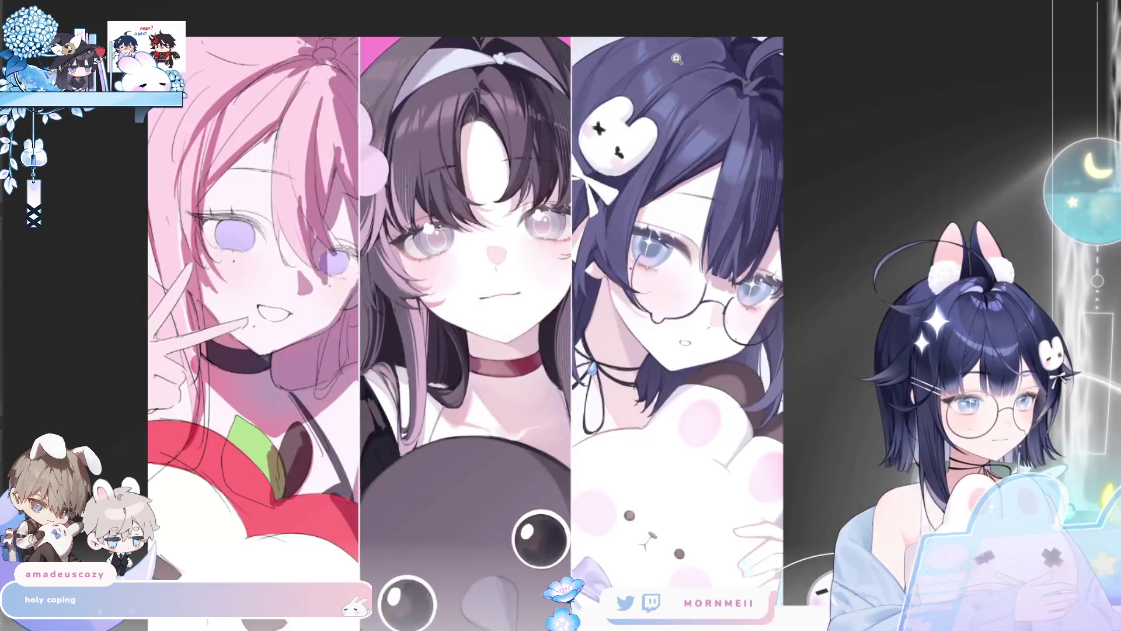
# Flip the view horizontally back and forth to check proportions while closing in on the bunny plush.
pyautogui.press('h')
pyautogui.scroll(3, 516, 300)
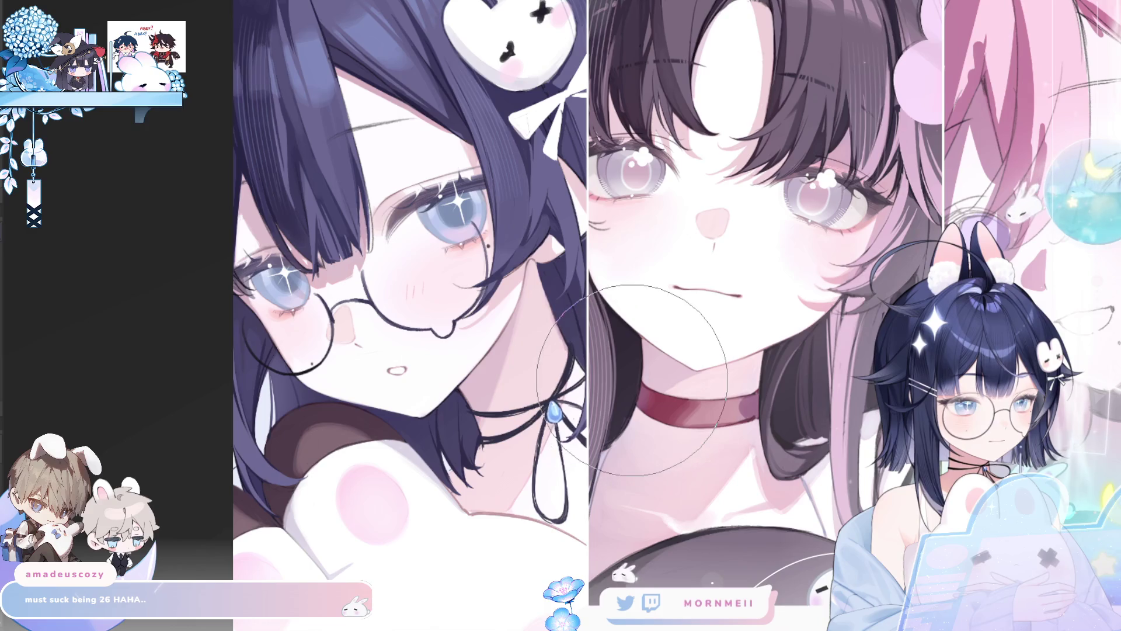
pyautogui.scroll(-5, 630, 381)
pyautogui.press('h')
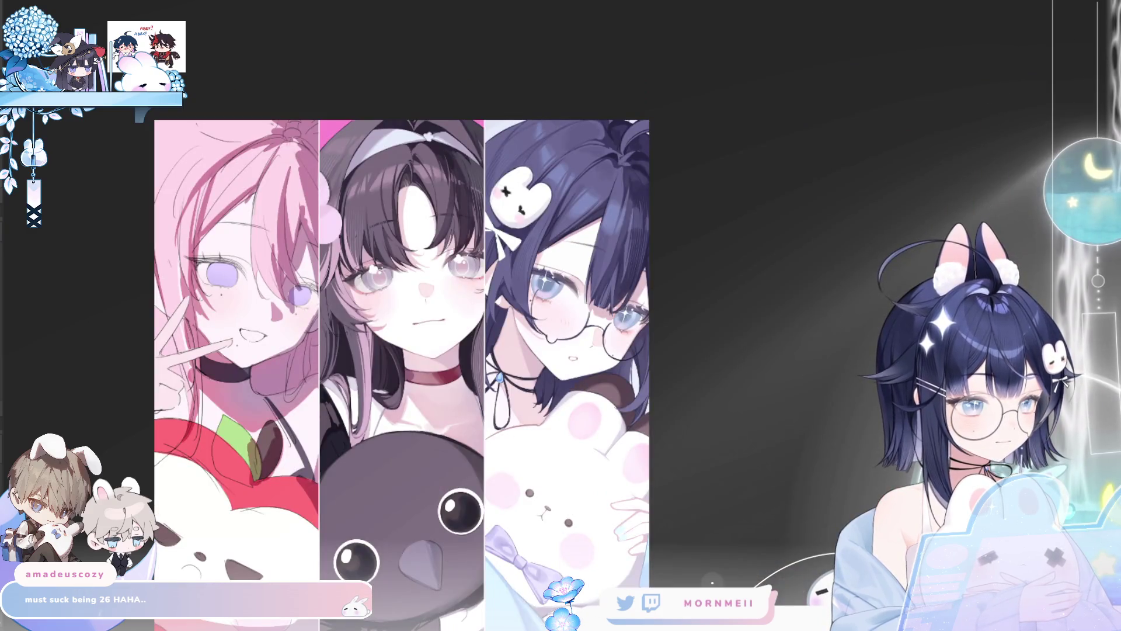
pyautogui.press('h')
pyautogui.scroll(-2, 700, 351)
pyautogui.scroll(-2, 525, 351)
pyautogui.scroll(5, 568, 297)
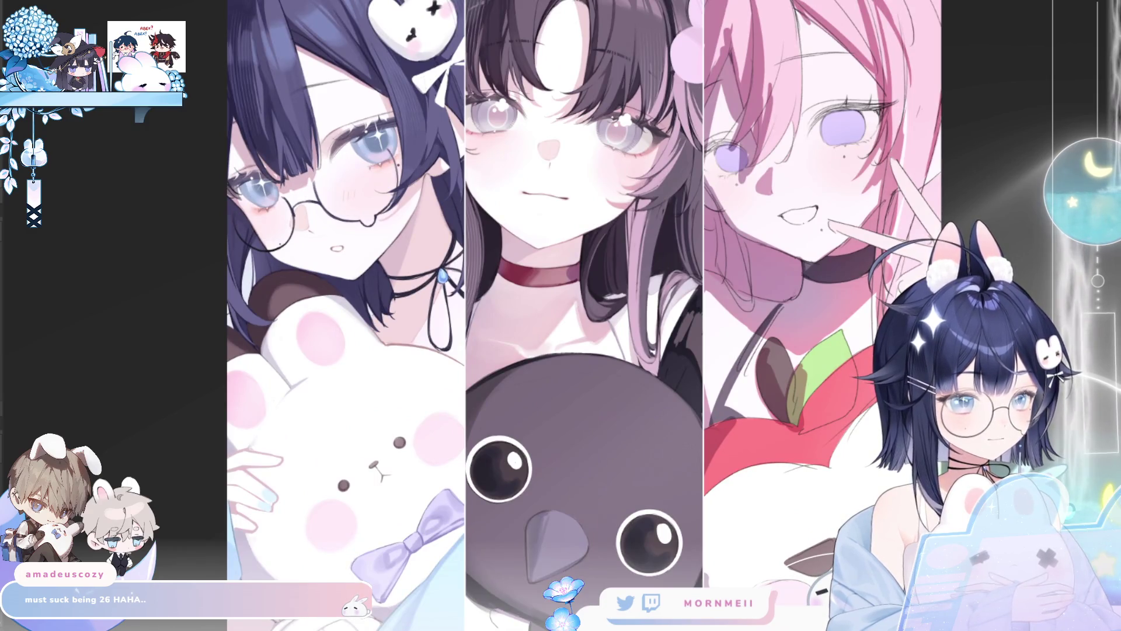
pyautogui.press('h')
pyautogui.press('h')
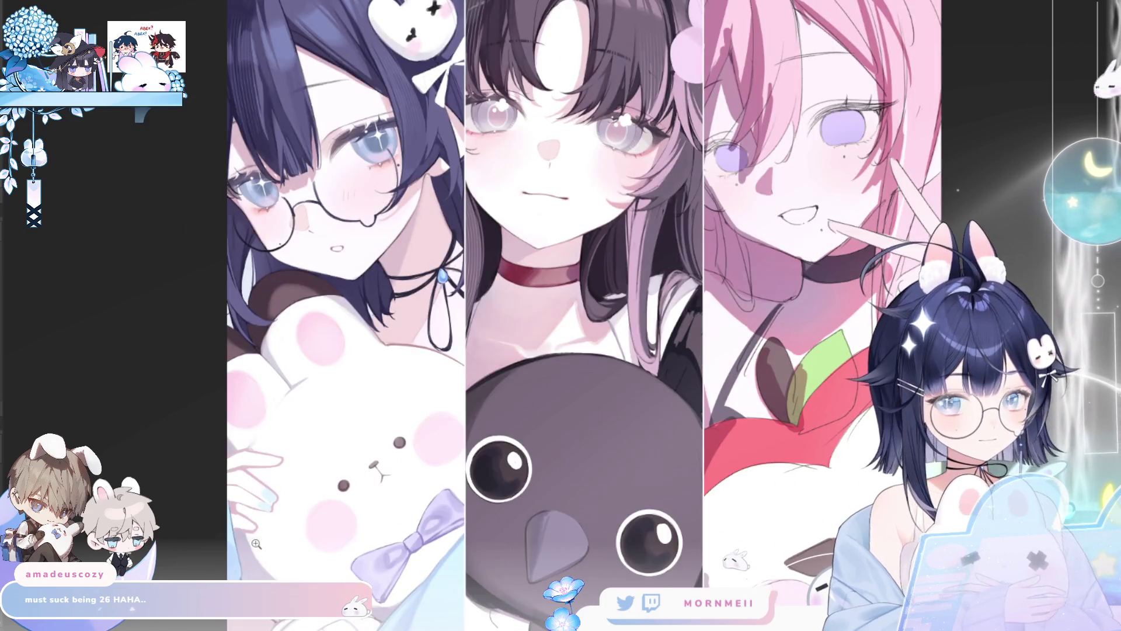
pyautogui.scroll(3, 389, 381)
pyautogui.scroll(1, 389, 380)
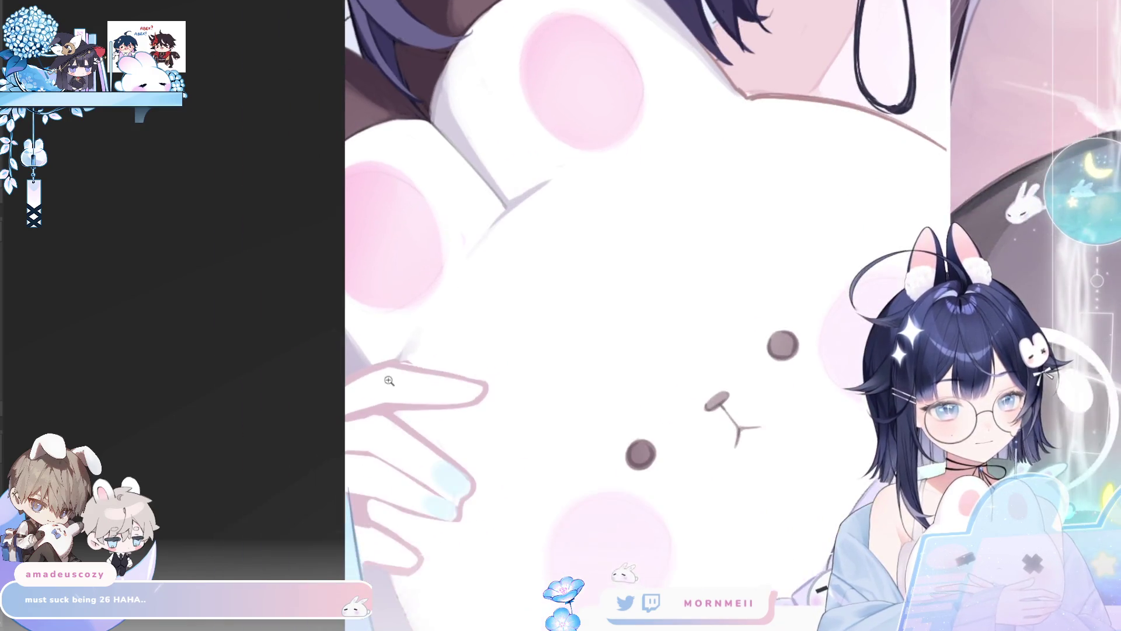
# Repeatedly mirror the bunny plush close-up to check its shape, leaving it flipped.
pyautogui.press('h')
pyautogui.press('h')
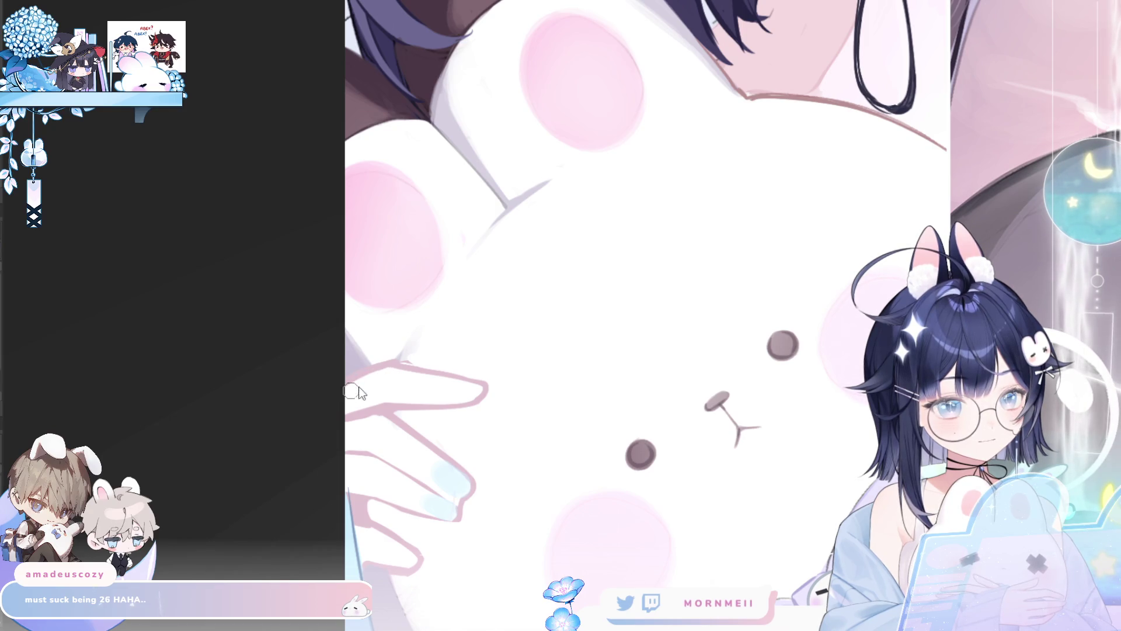
pyautogui.press('h')
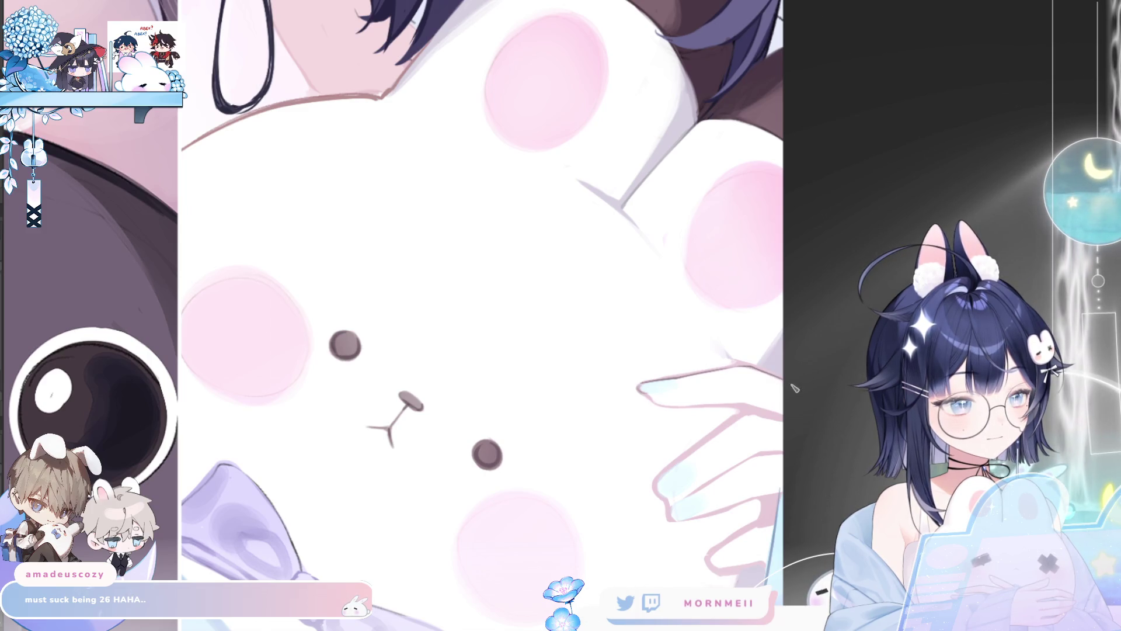
pyautogui.press('h')
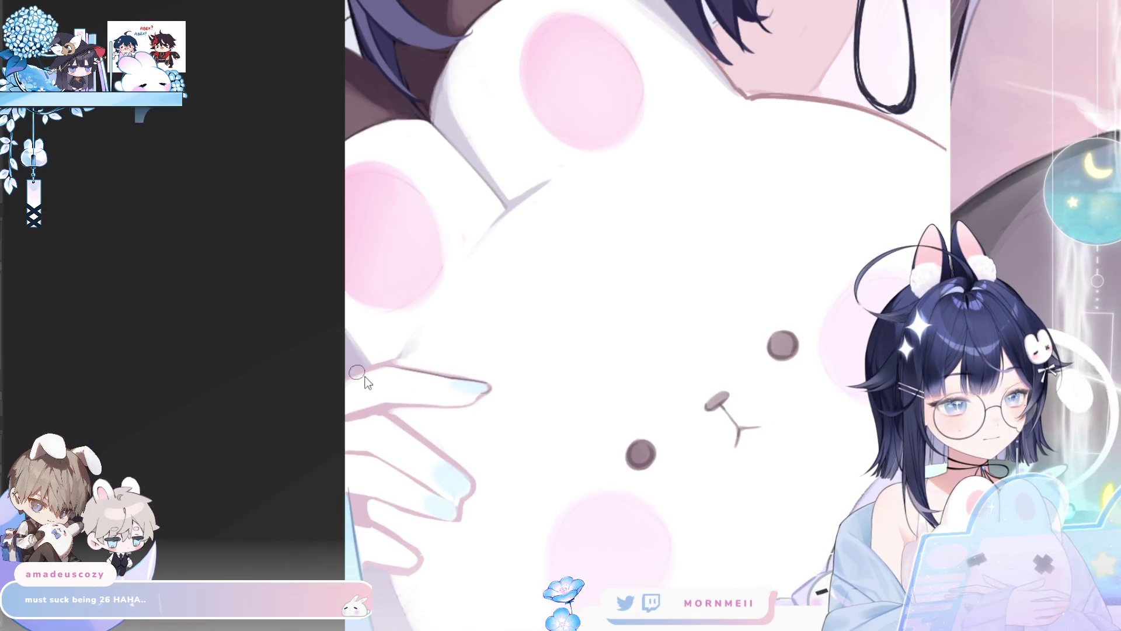
pyautogui.press('h')
pyautogui.press('h')
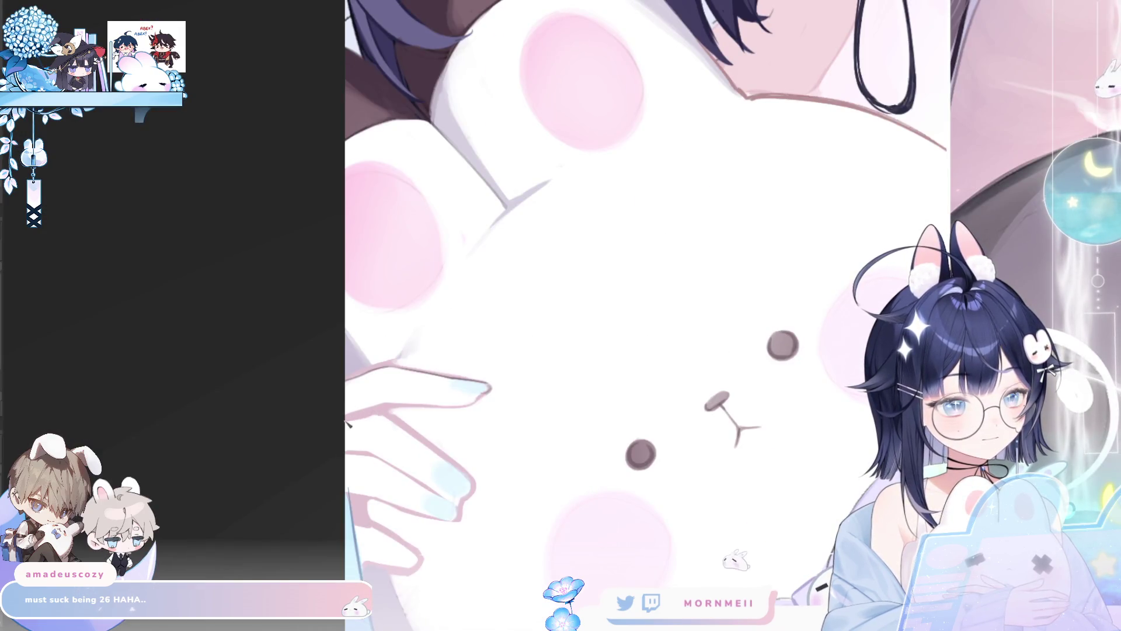
pyautogui.press('h')
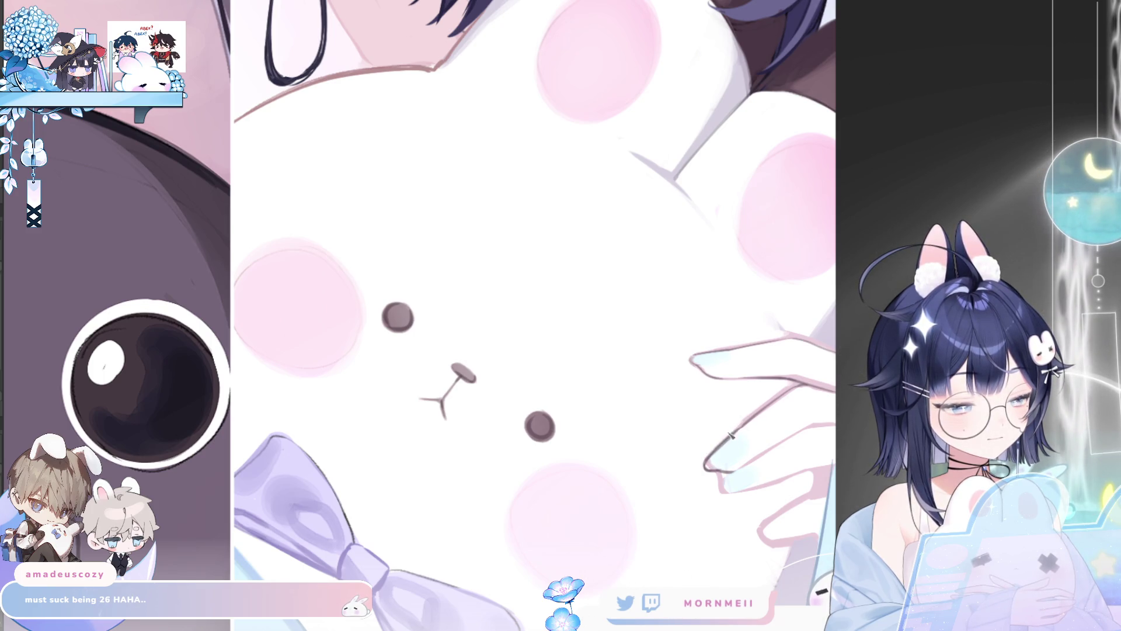
pyautogui.press('m')
pyautogui.press('m')
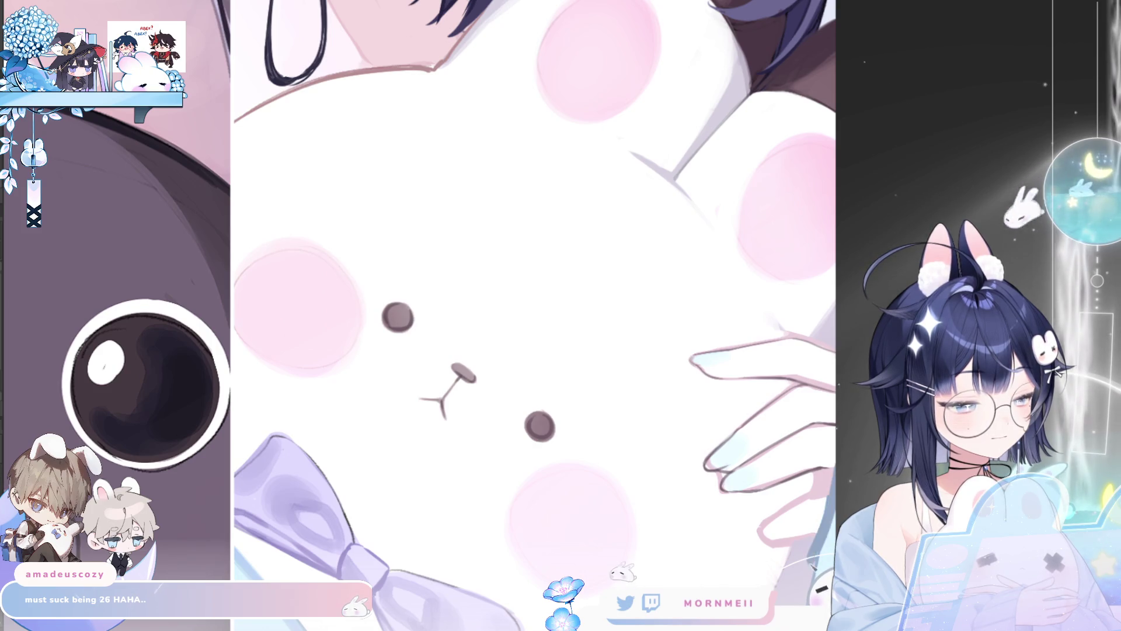
pyautogui.press('h')
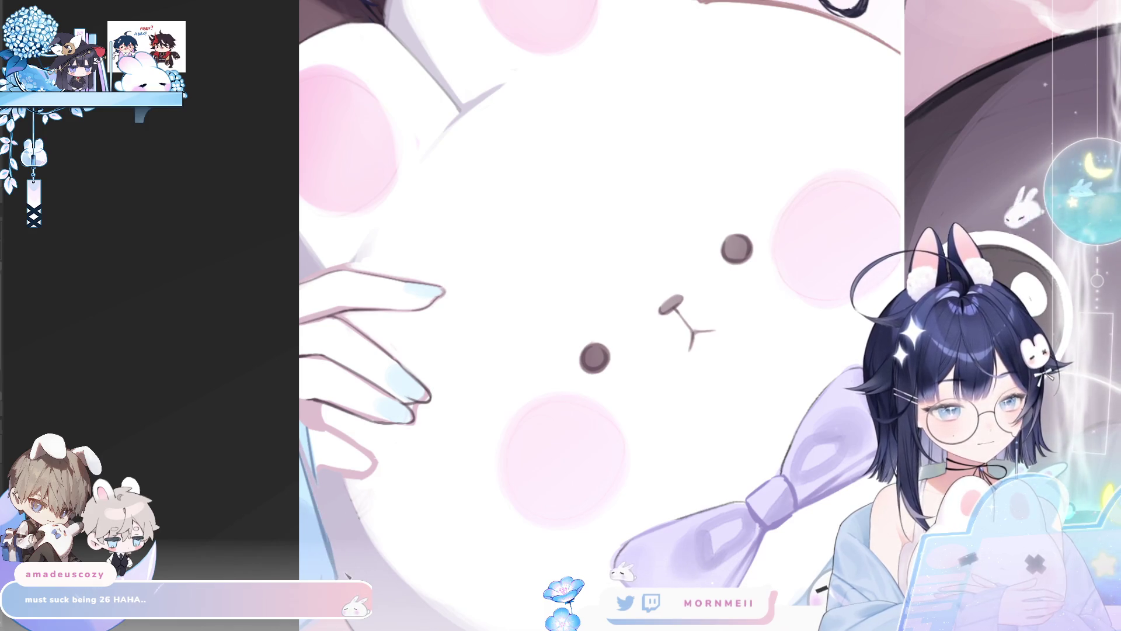
pyautogui.press('h')
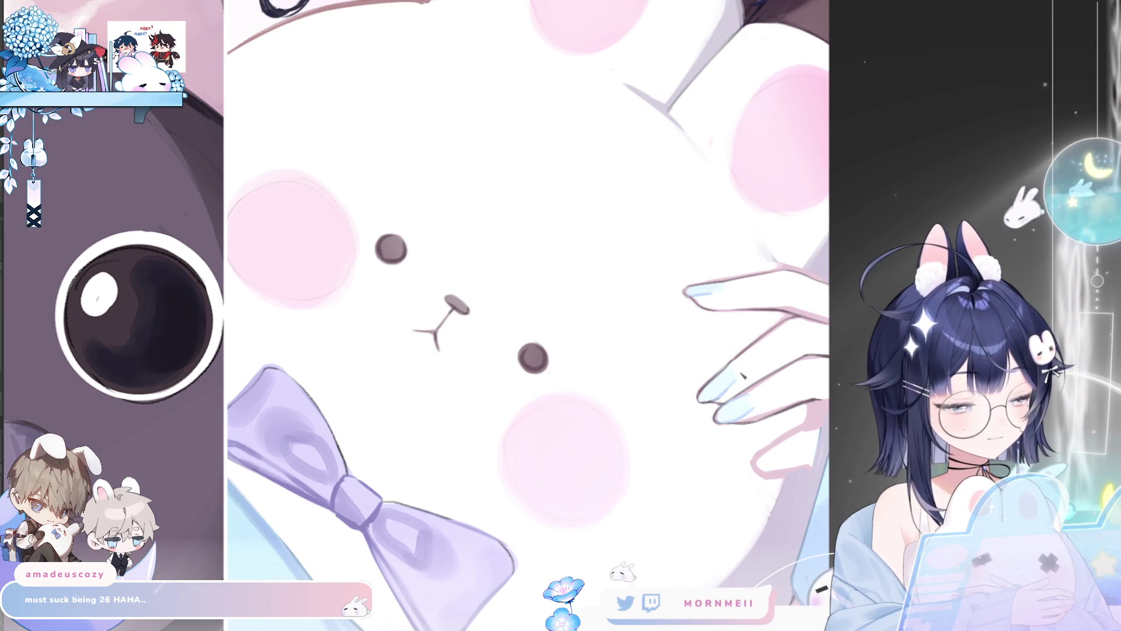
# Return the plush view to normal orientation and zoom out to the whole illustration.
pyautogui.press('h')
pyautogui.press('h')
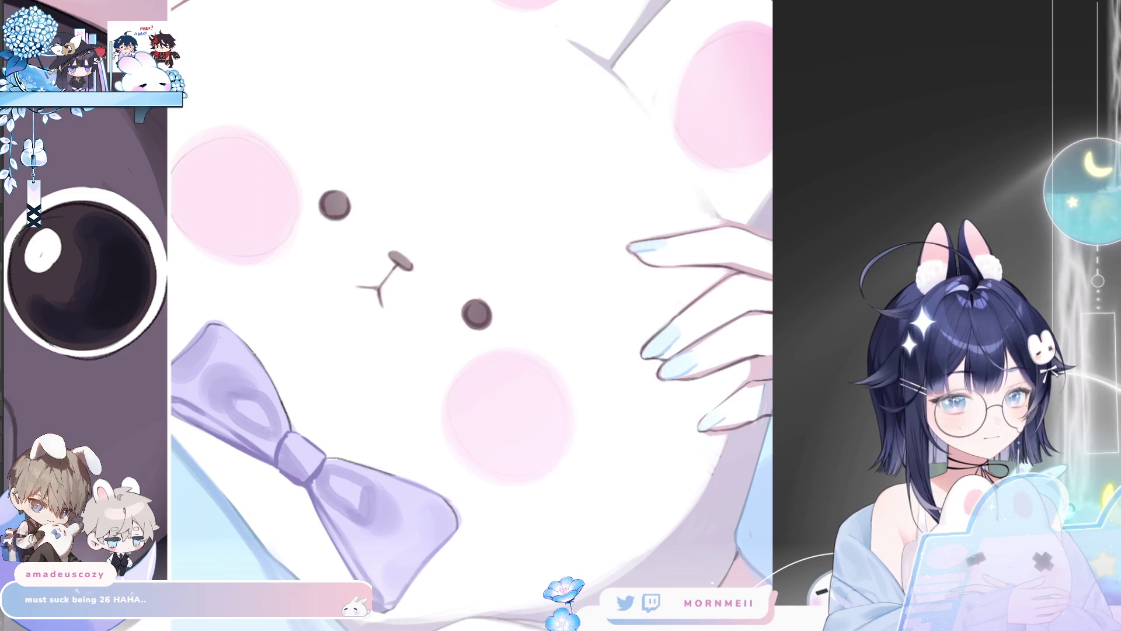
pyautogui.press('m')
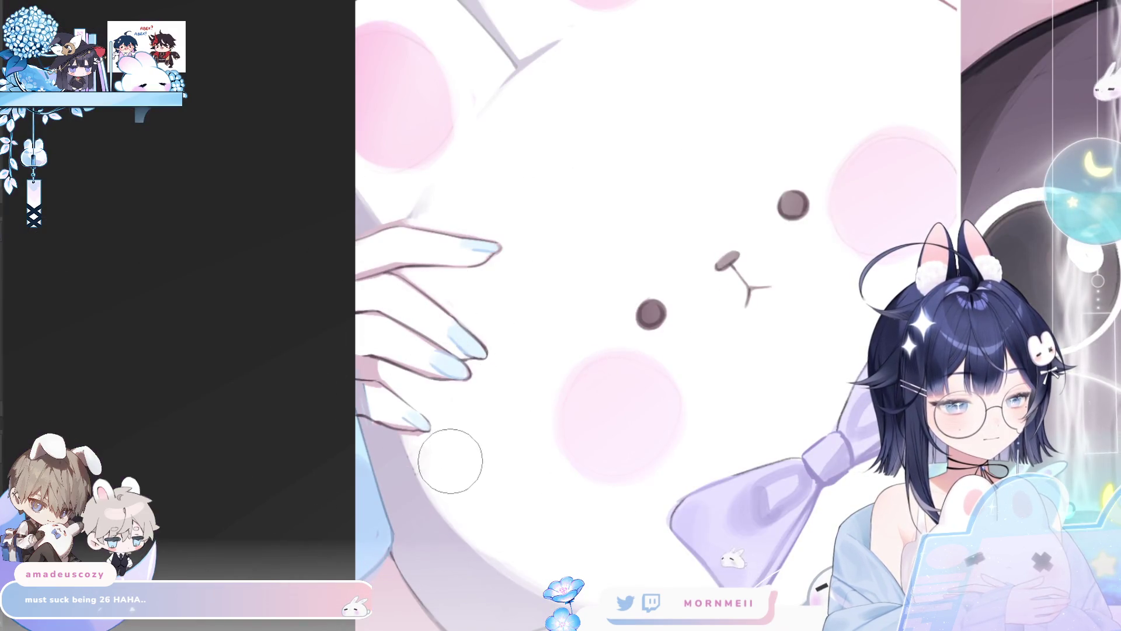
pyautogui.press('m')
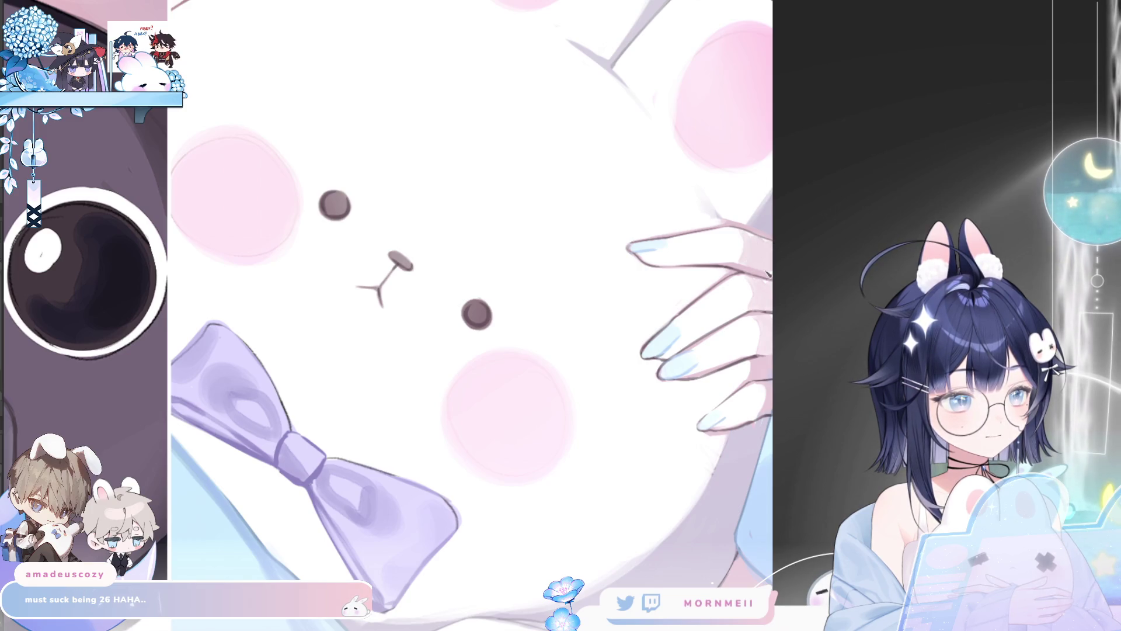
pyautogui.hotkey('ctrl', '0')
pyautogui.scroll(2, 559, 440)
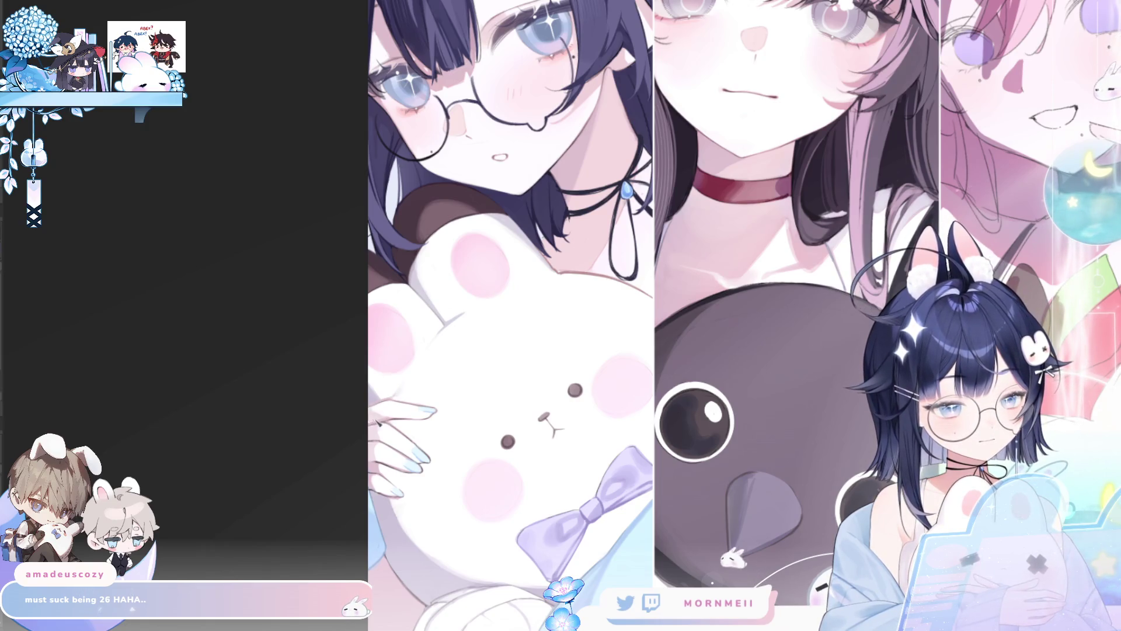
# Mirror the full triptych several times to check composition, ending in normal orientation.
pyautogui.press('m')
pyautogui.press('m')
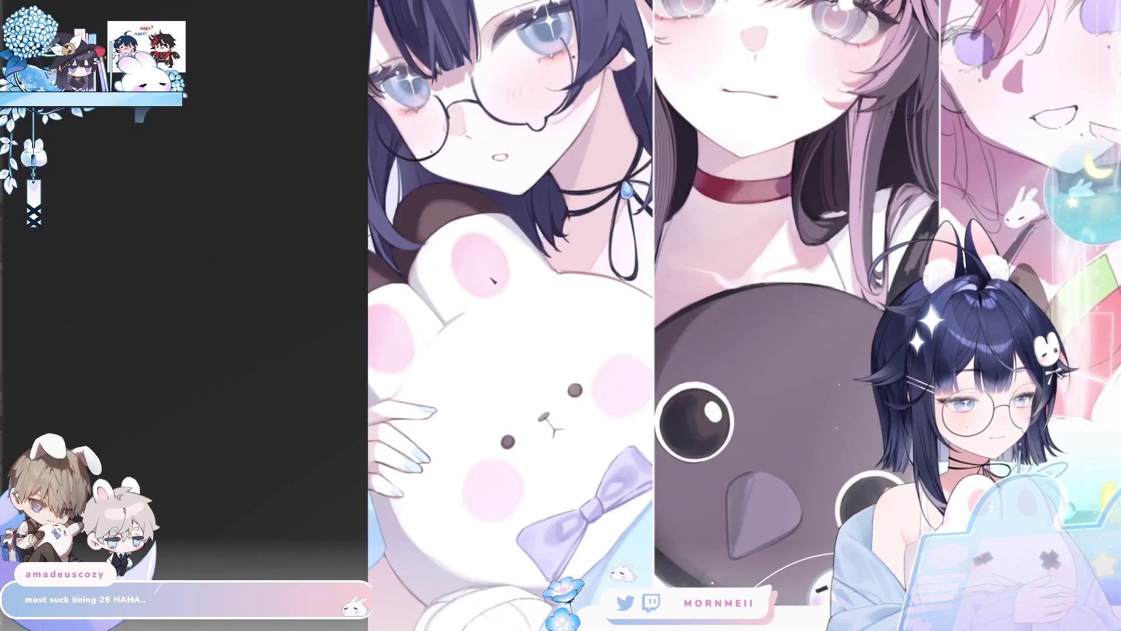
pyautogui.scroll(-3, 493, 281)
pyautogui.press('m')
pyautogui.scroll(3, 706, 492)
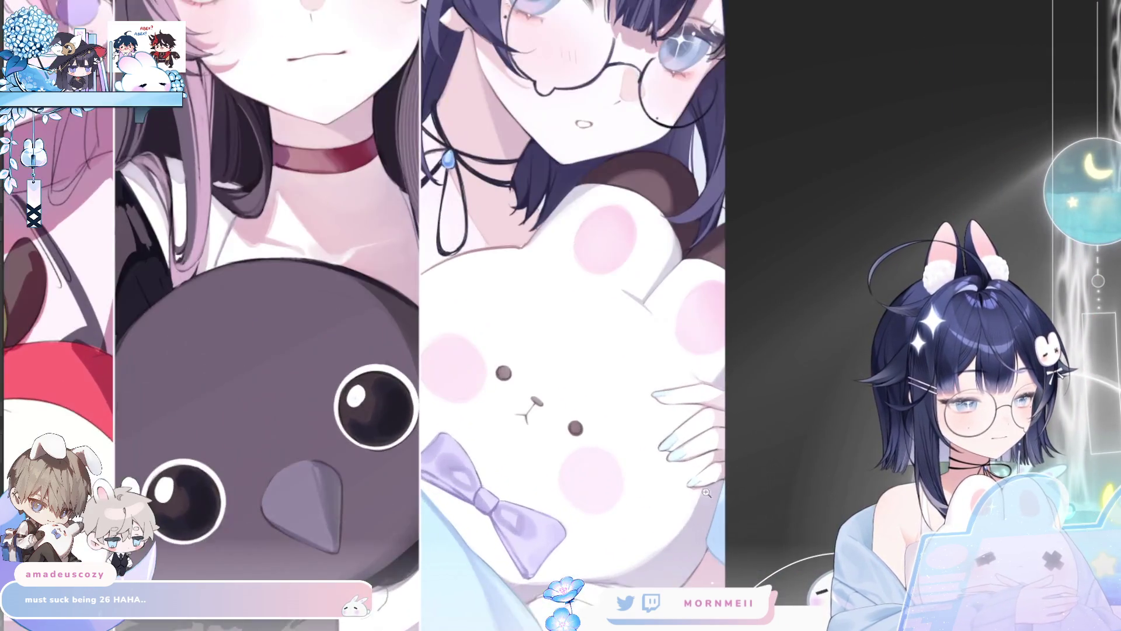
pyautogui.press('m')
pyautogui.scroll(-3, 543, 408)
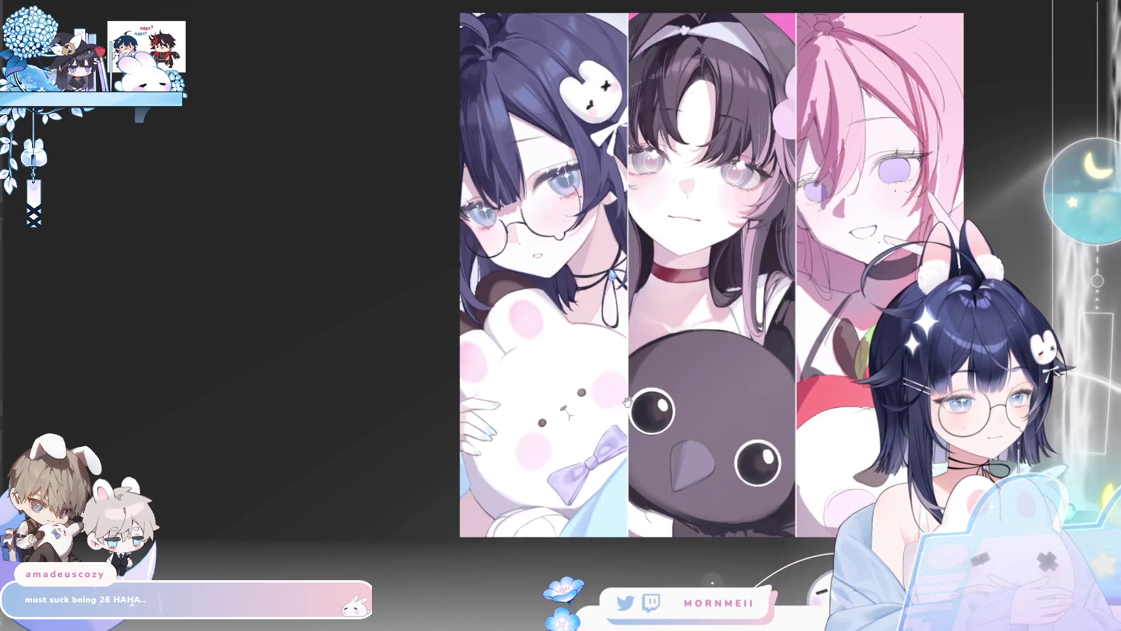
pyautogui.press('m')
pyautogui.scroll(3, 744, 433)
pyautogui.press('m')
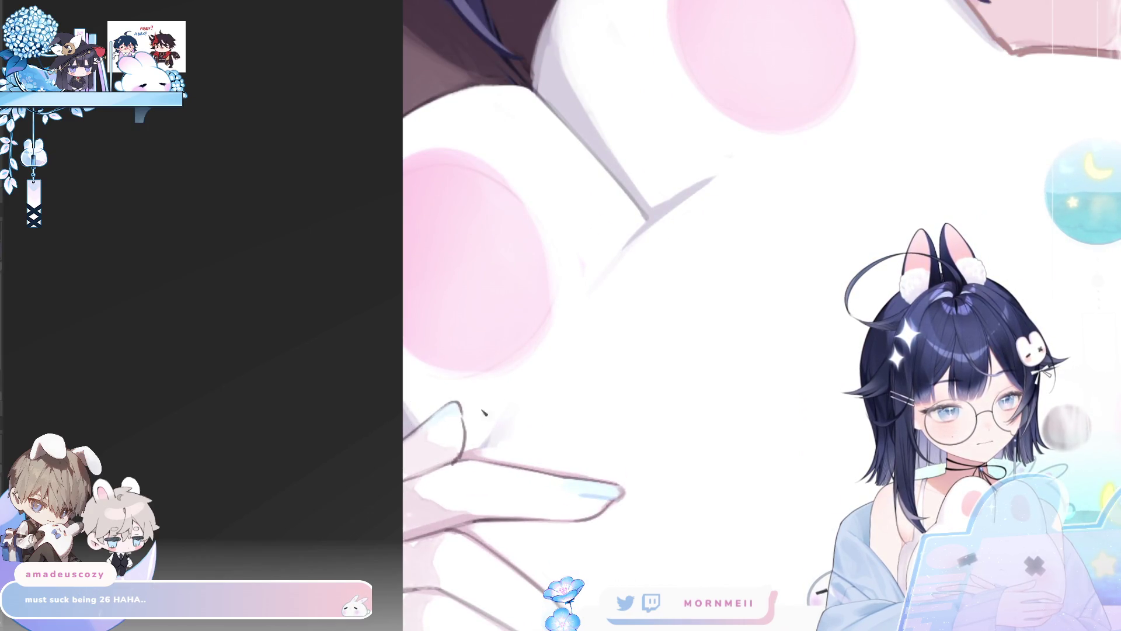
pyautogui.scroll(-3, 701, 322)
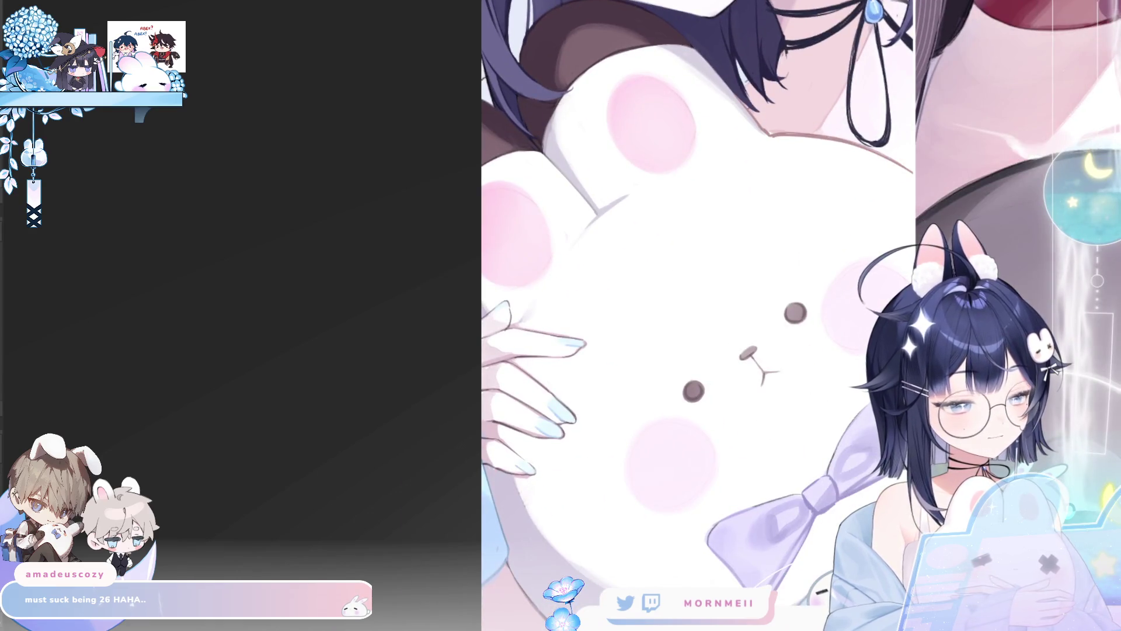
pyautogui.click(553, 276)
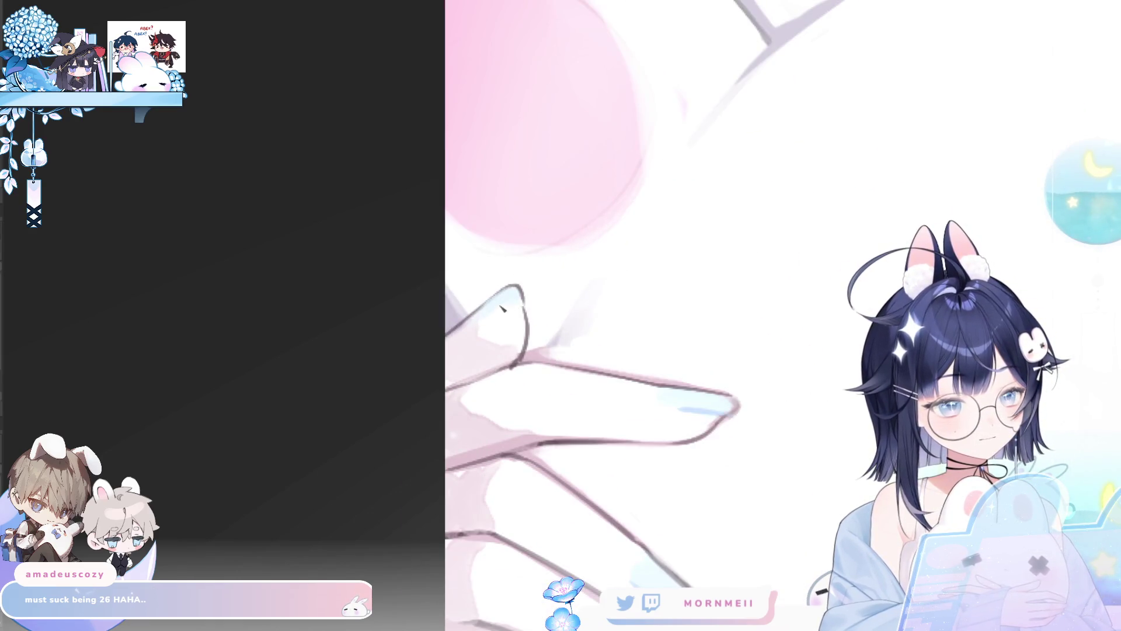
pyautogui.scroll(-3, 490, 318)
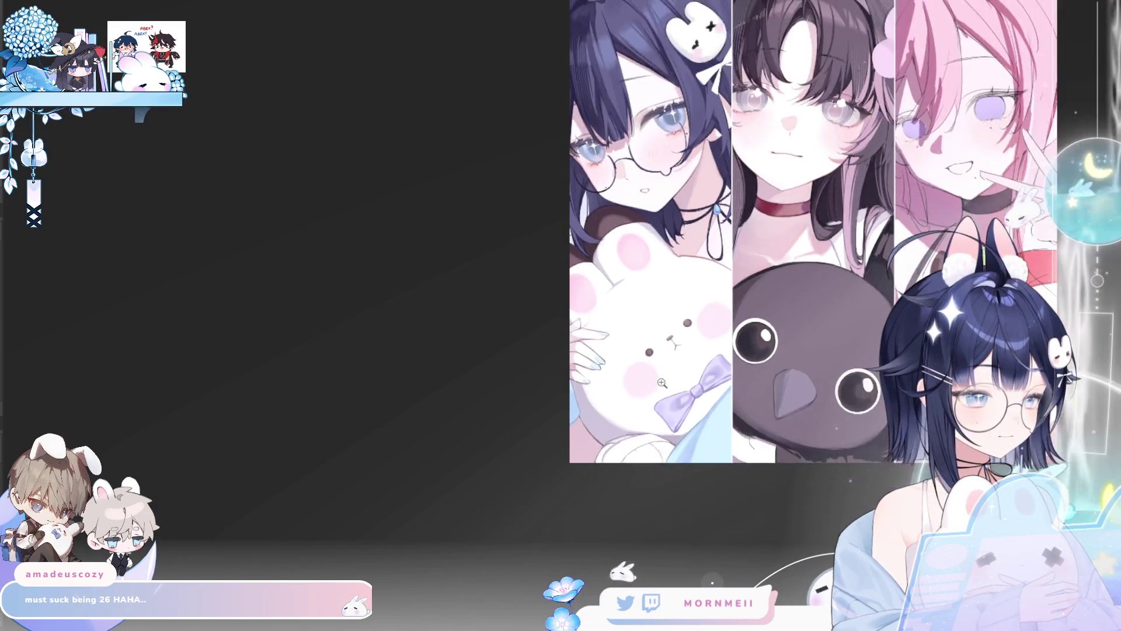
pyautogui.scroll(-3, 724, 295)
pyautogui.press('h')
pyautogui.press('h')
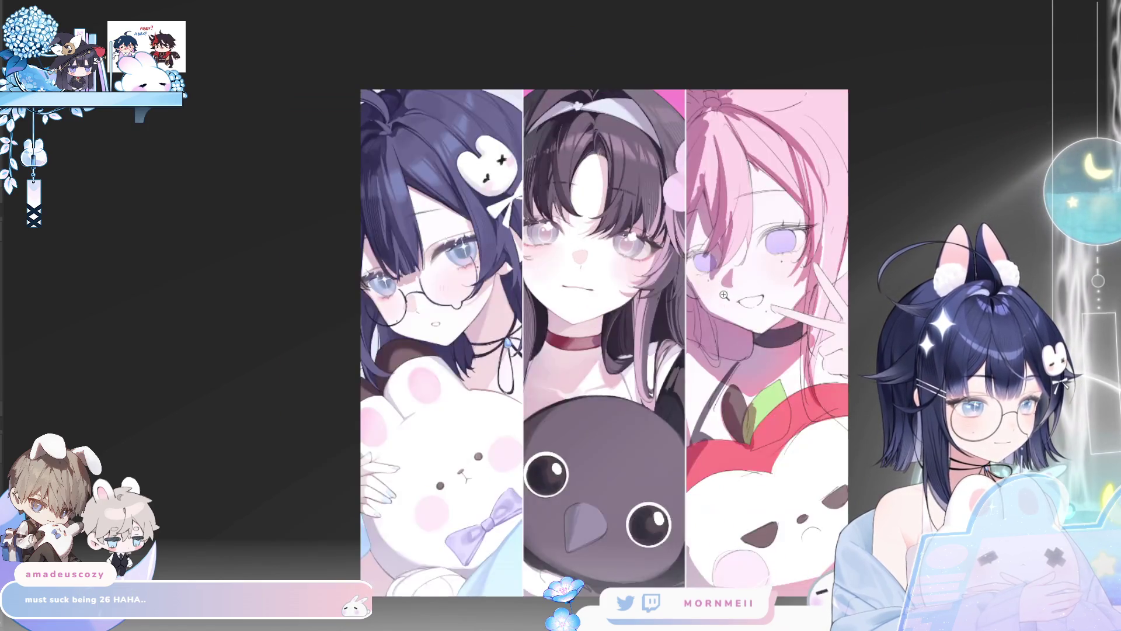
pyautogui.moveTo(473, 603); pyautogui.dragTo(445, 552)
pyautogui.moveTo(539, 475); pyautogui.dragTo(444, 396)
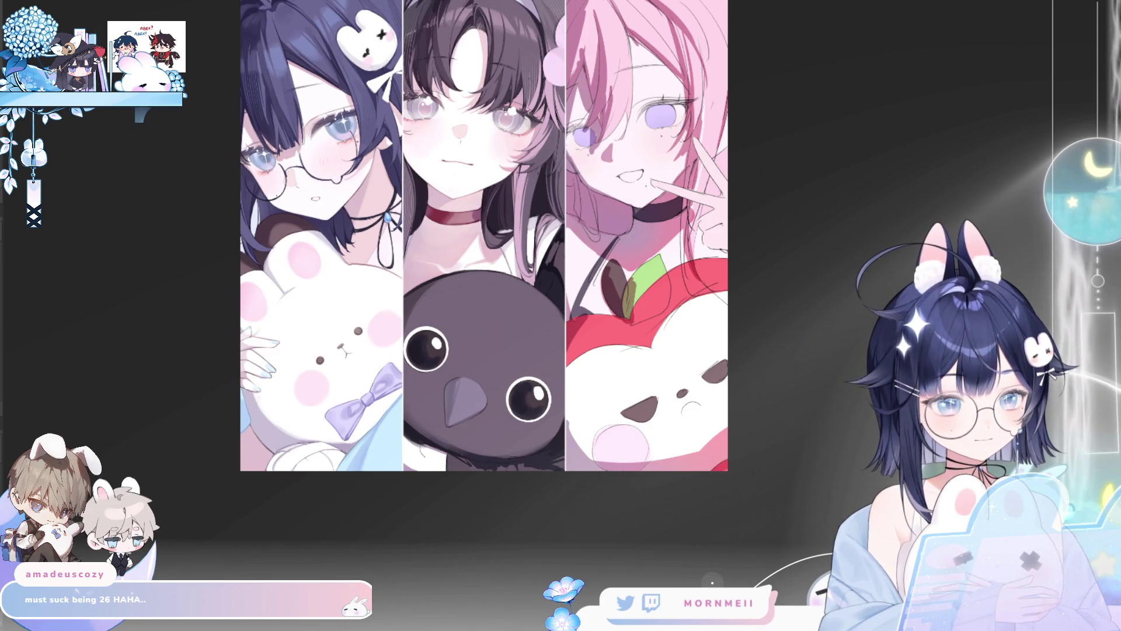
pyautogui.scroll(1, 341, 429)
pyautogui.press('h')
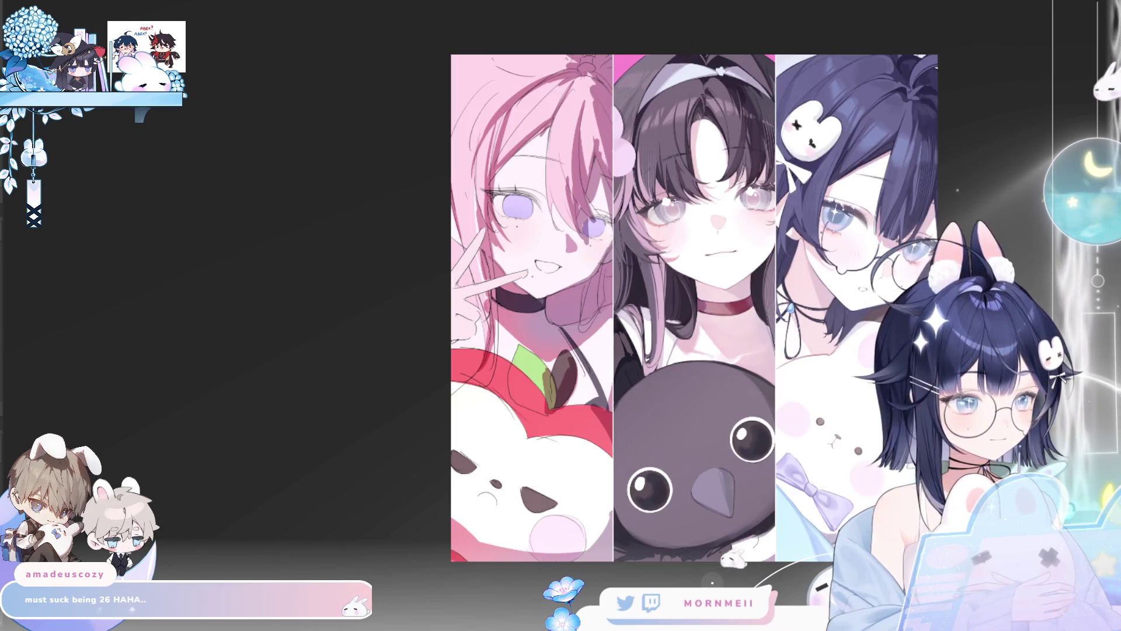
pyautogui.press('h')
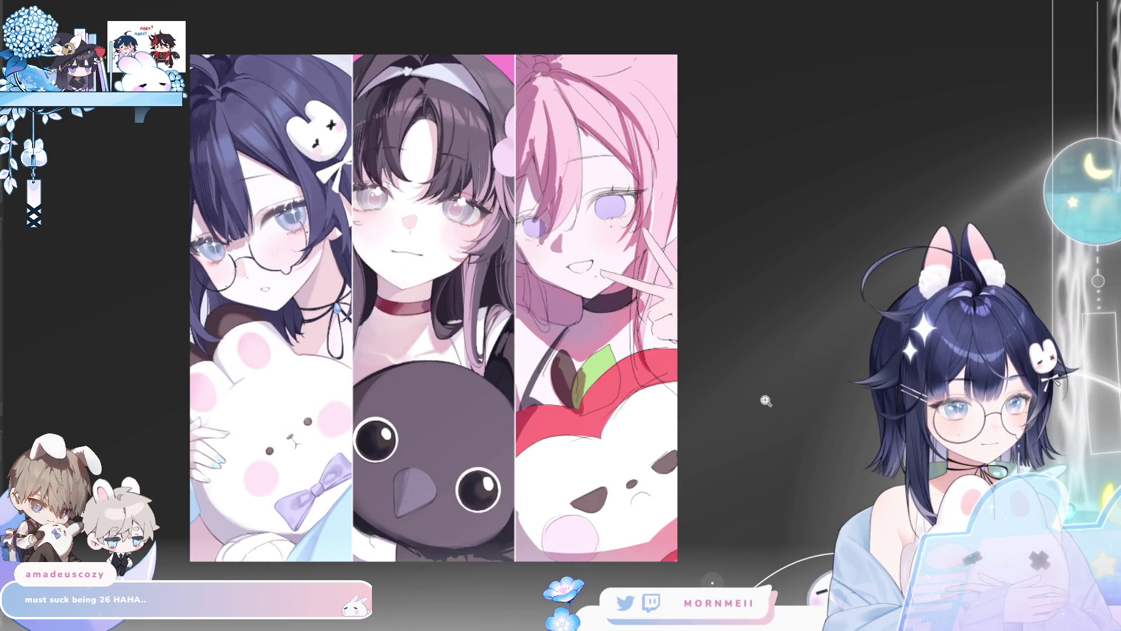
pyautogui.press('h')
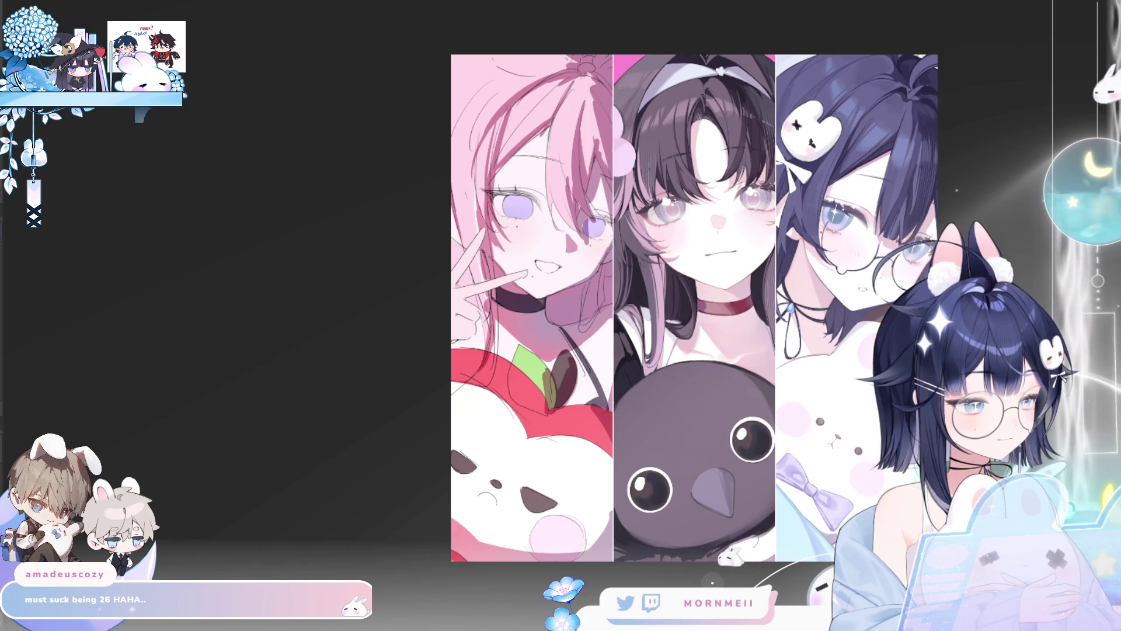
pyautogui.press('h')
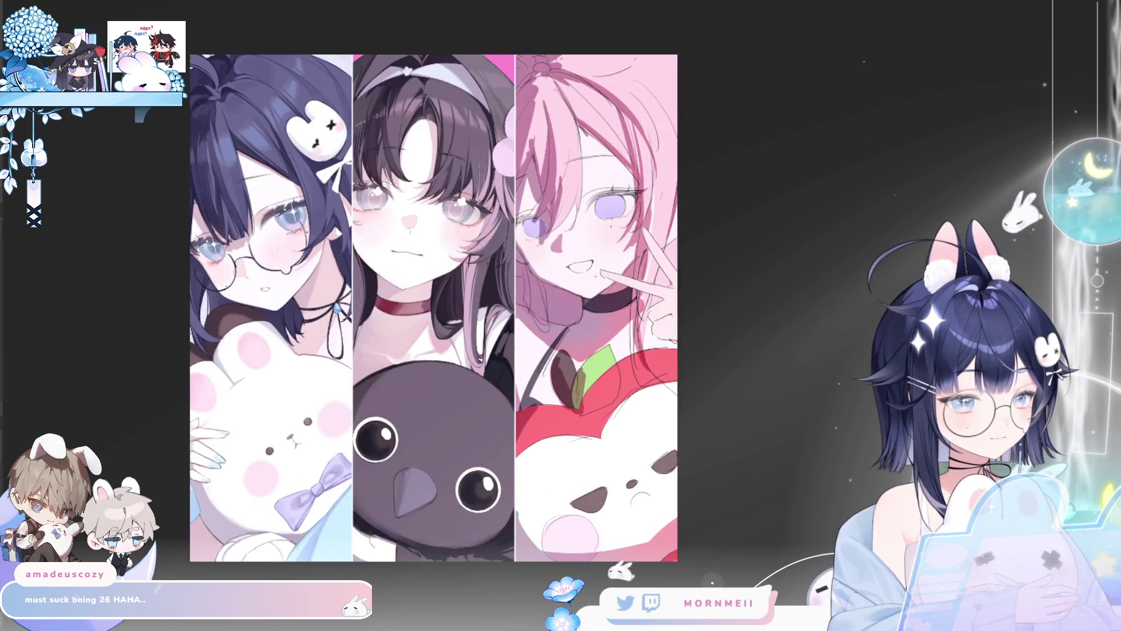
pyautogui.press('h')
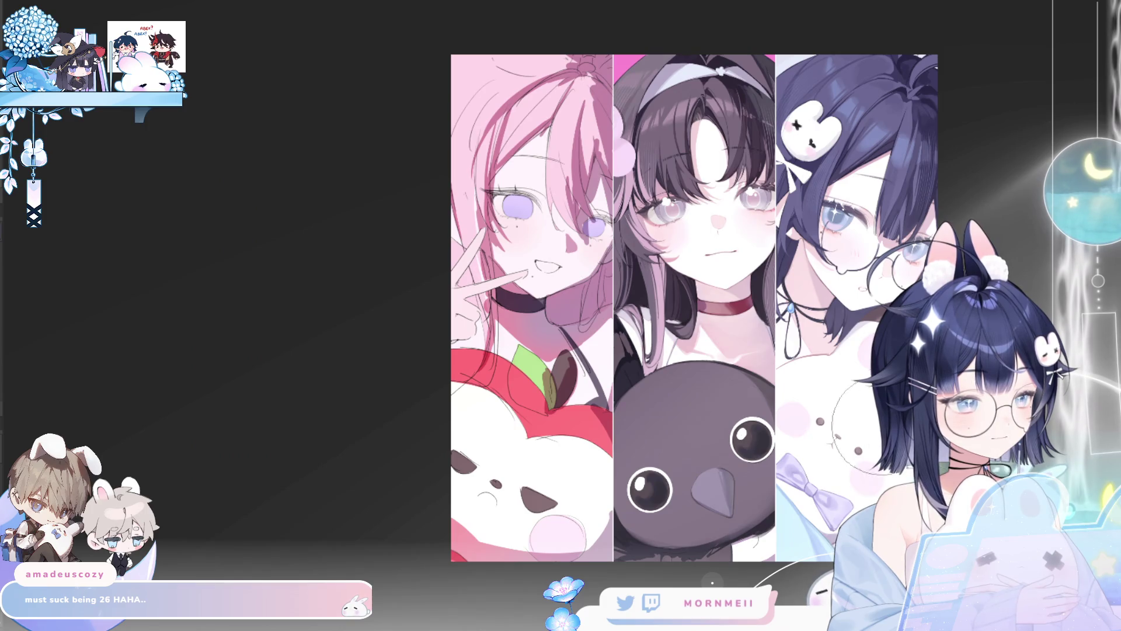
pyautogui.scroll(5, 795, 252)
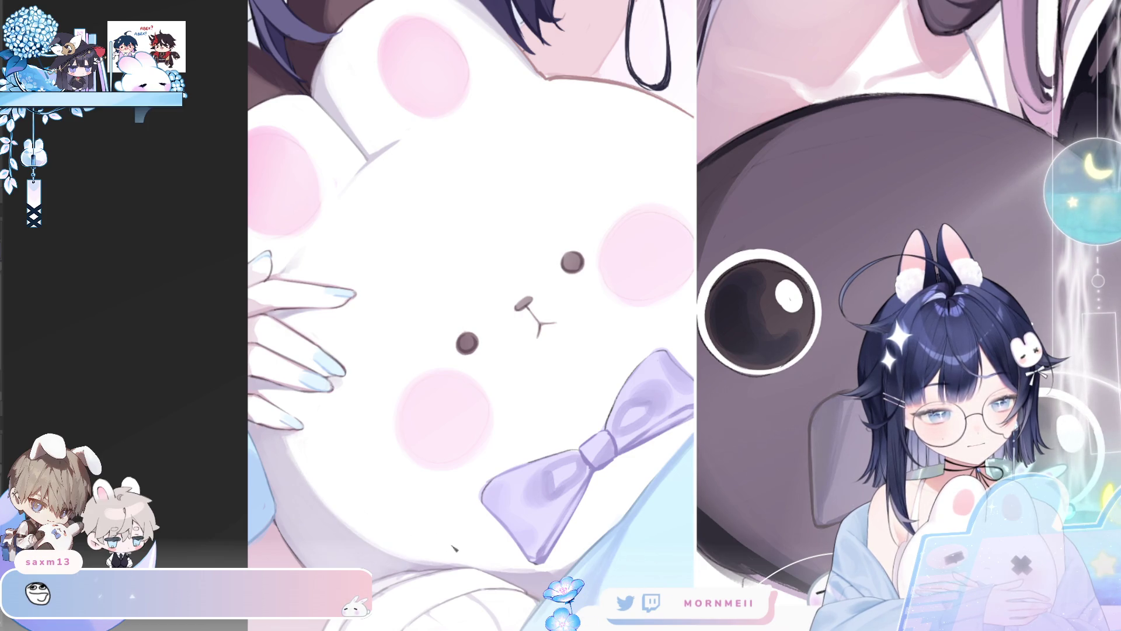
pyautogui.click(570, 417)
pyautogui.click(560, 412)
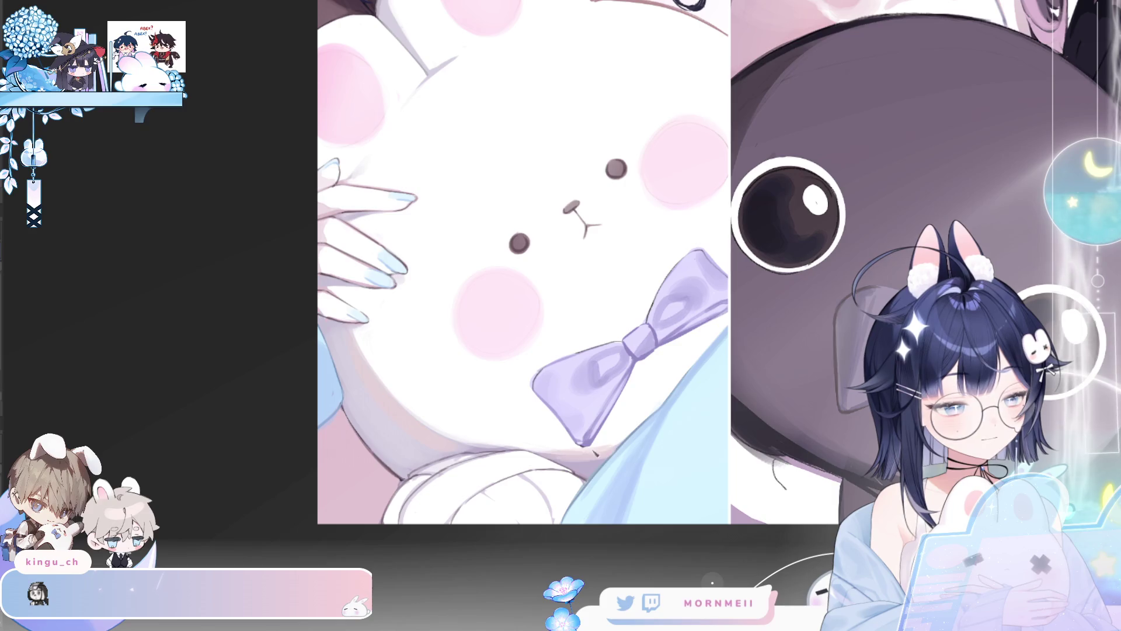
pyautogui.scroll(3, 765, 313)
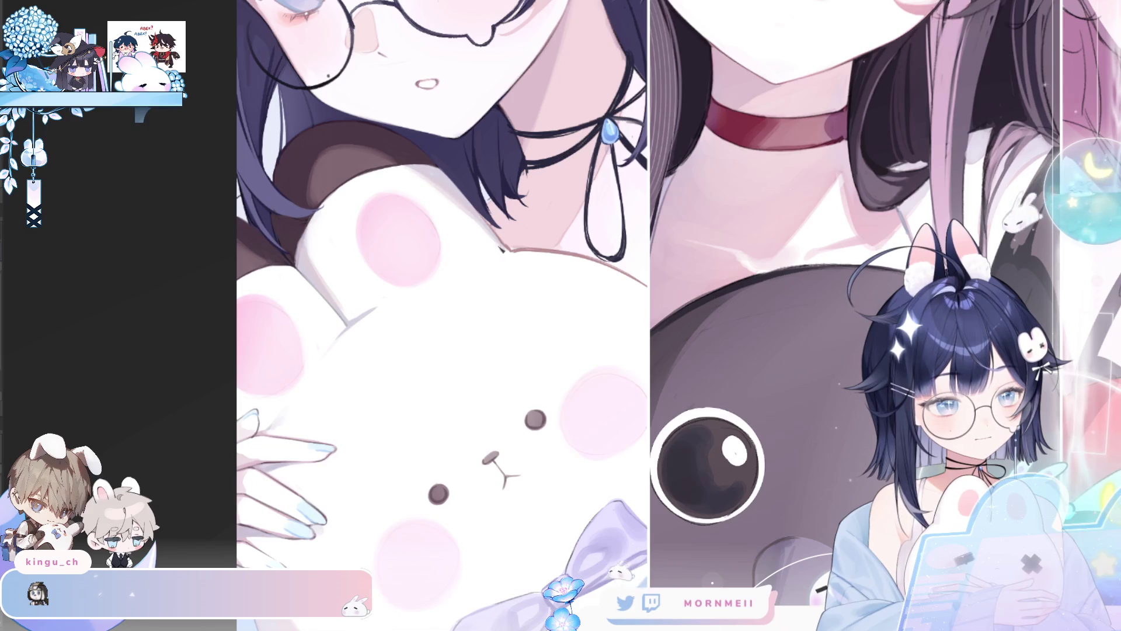
pyautogui.hotkey('ctrl', '0')
pyautogui.press('h')
pyautogui.press('h')
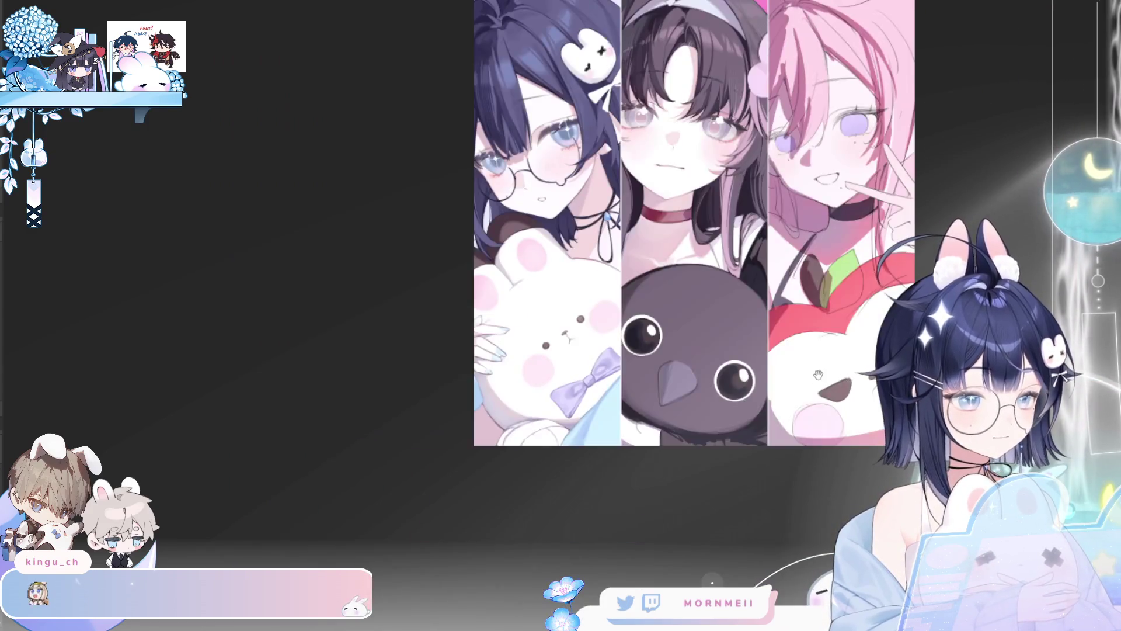
# Centre the full artwork and mirror it back and forth to check the composition.
pyautogui.hotkey('ctrl', '0')
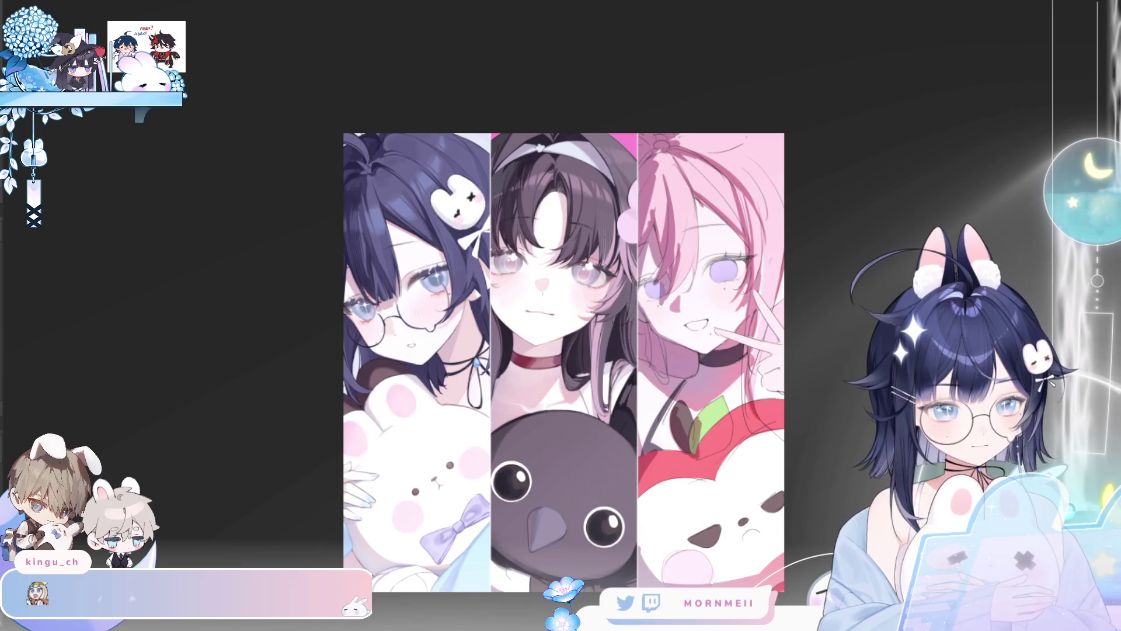
pyautogui.scroll(1, 395, 535)
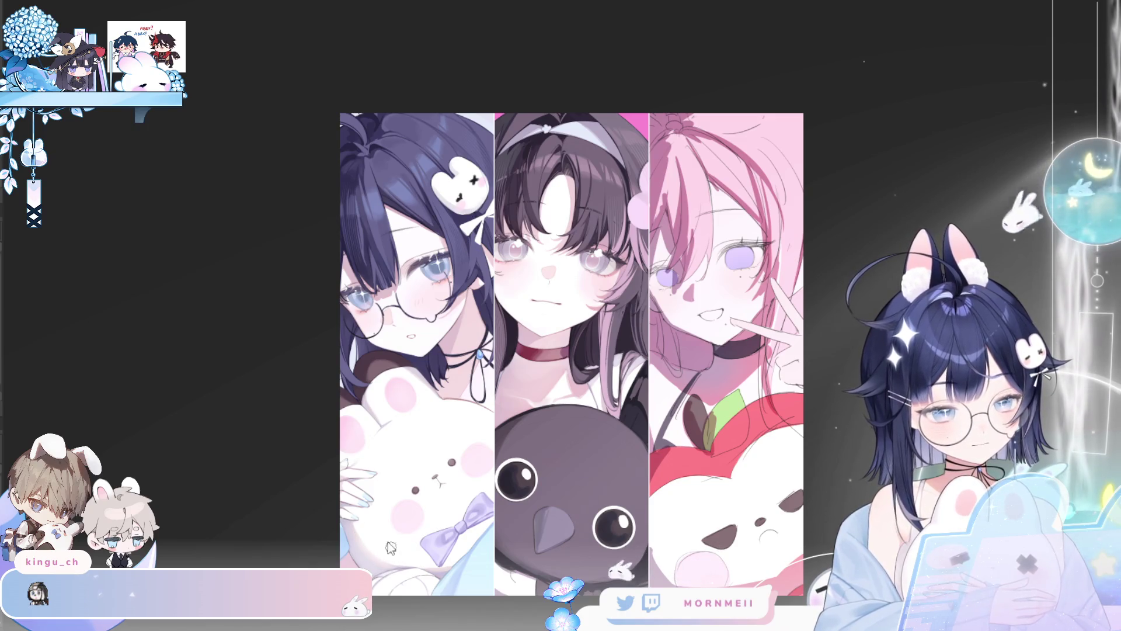
pyautogui.press('h')
pyautogui.press('h')
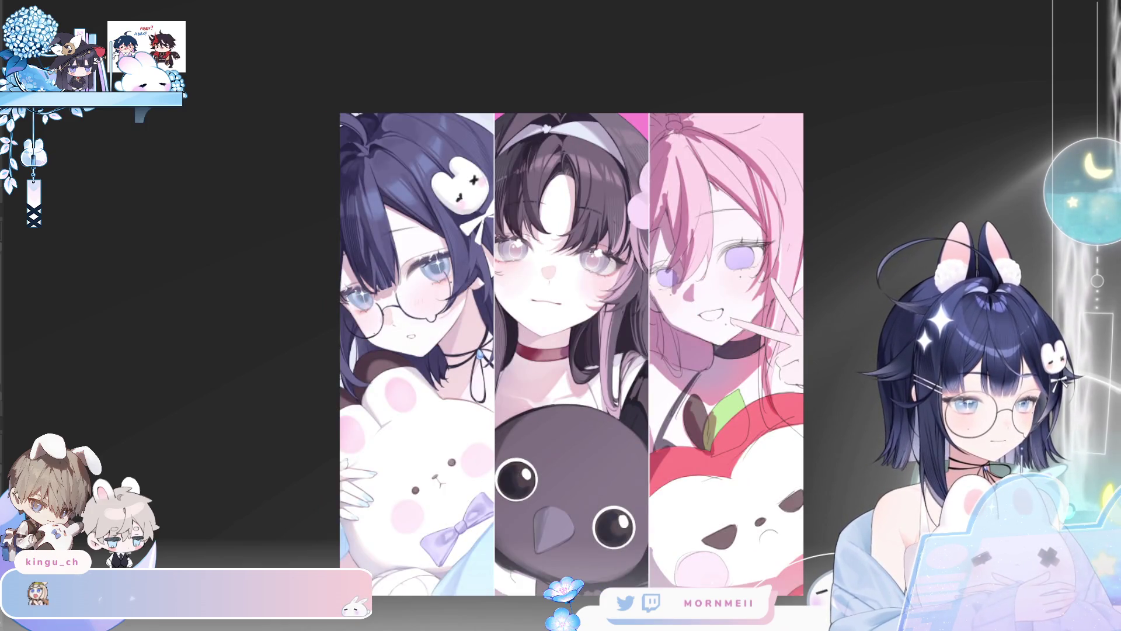
pyautogui.press('h')
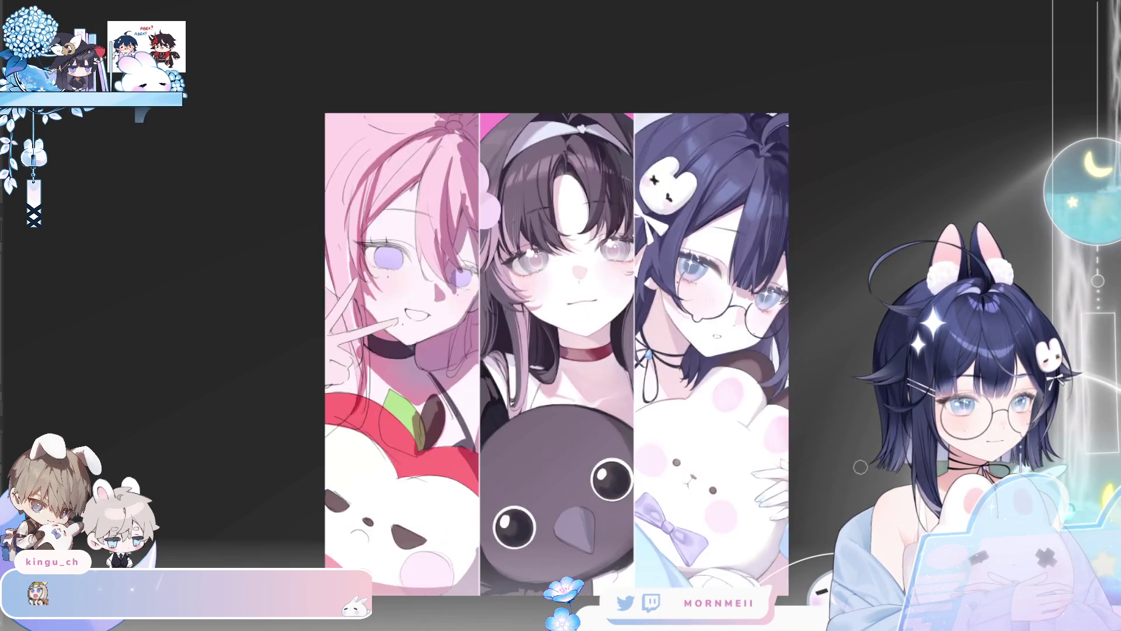
pyautogui.press('h')
pyautogui.scroll(3, 538, 315)
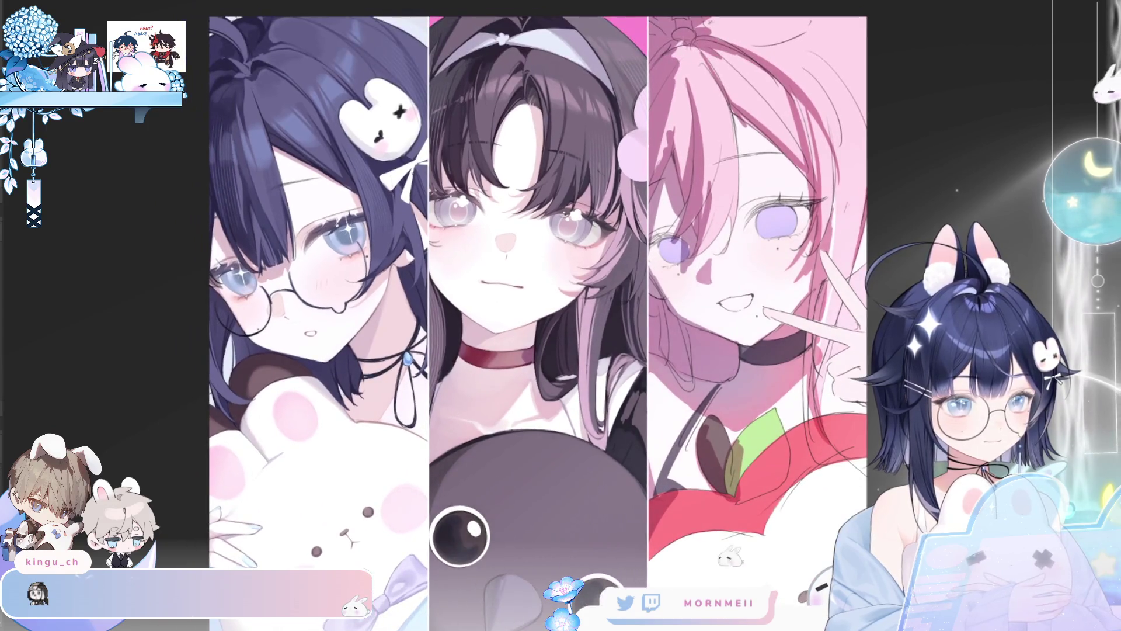
pyautogui.scroll(-3, 537, 316)
pyautogui.moveTo(613, 377); pyautogui.dragTo(468, 417)
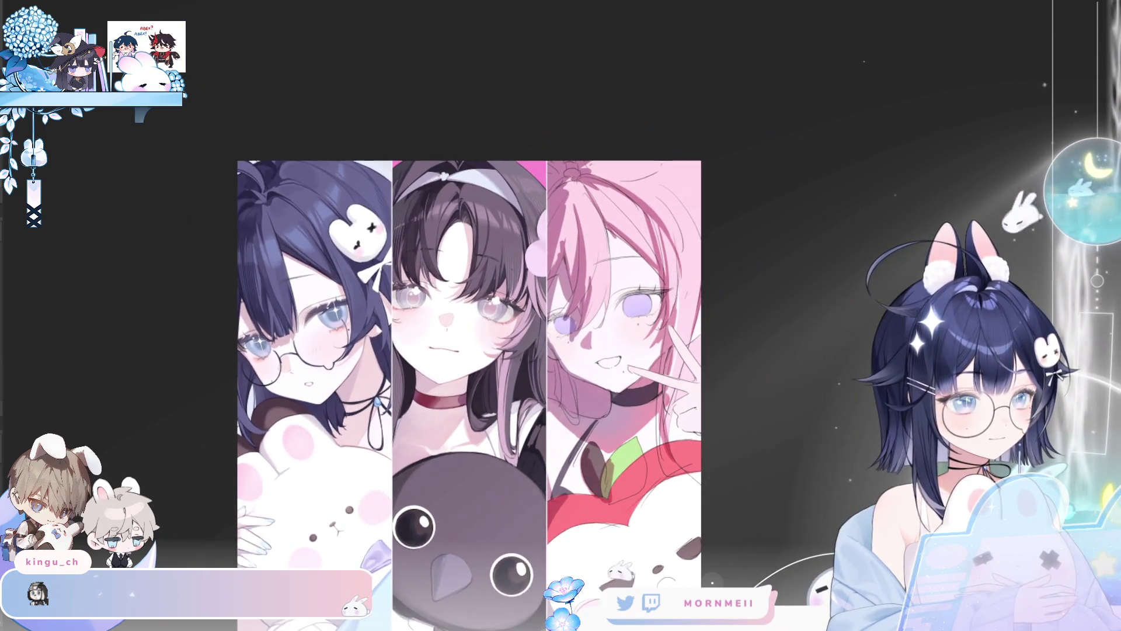
# Slightly narrow the current layer with a free transform and commit it, checking in mirrored view.
pyautogui.hotkey('ctrl', 't')
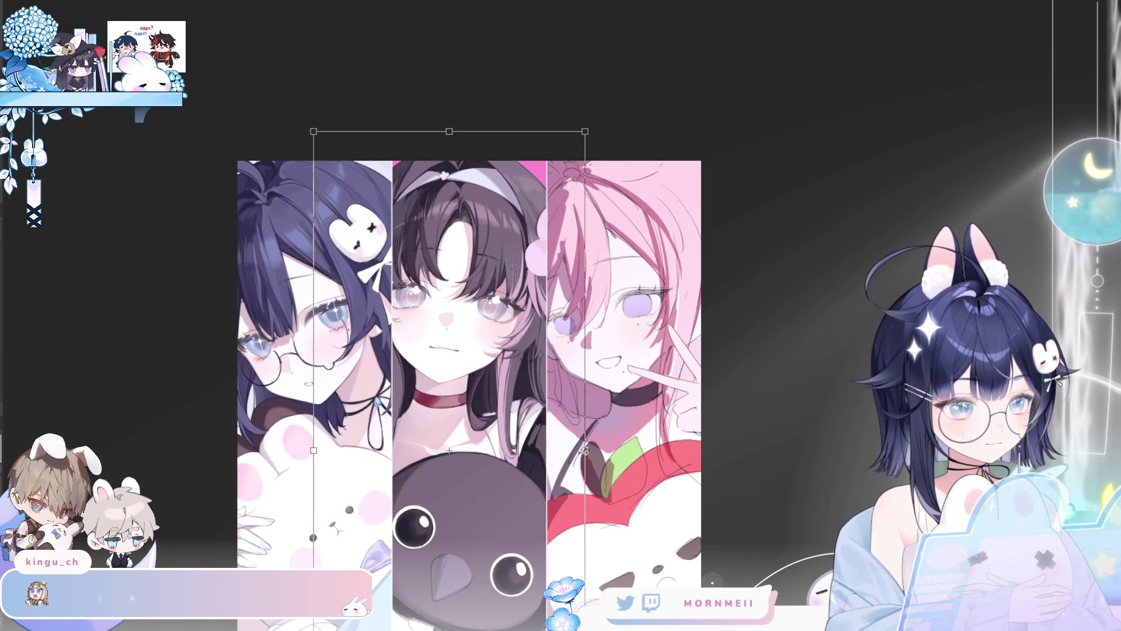
pyautogui.moveTo(313, 450); pyautogui.dragTo(315, 449)
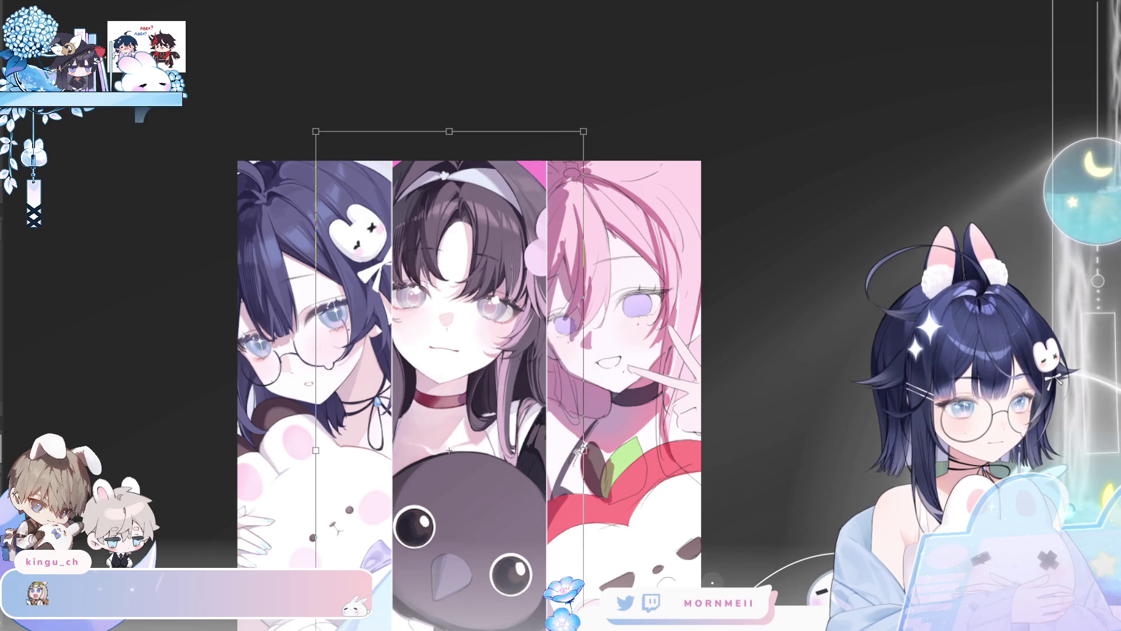
pyautogui.press('Return')
pyautogui.press('h')
pyautogui.press('h')
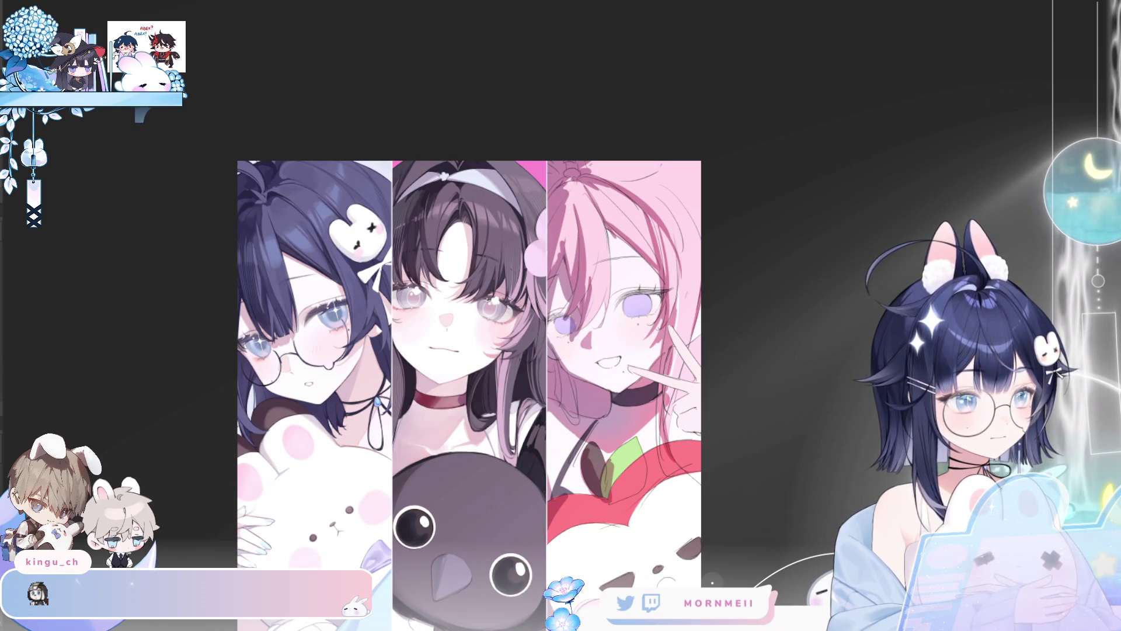
pyautogui.press('h')
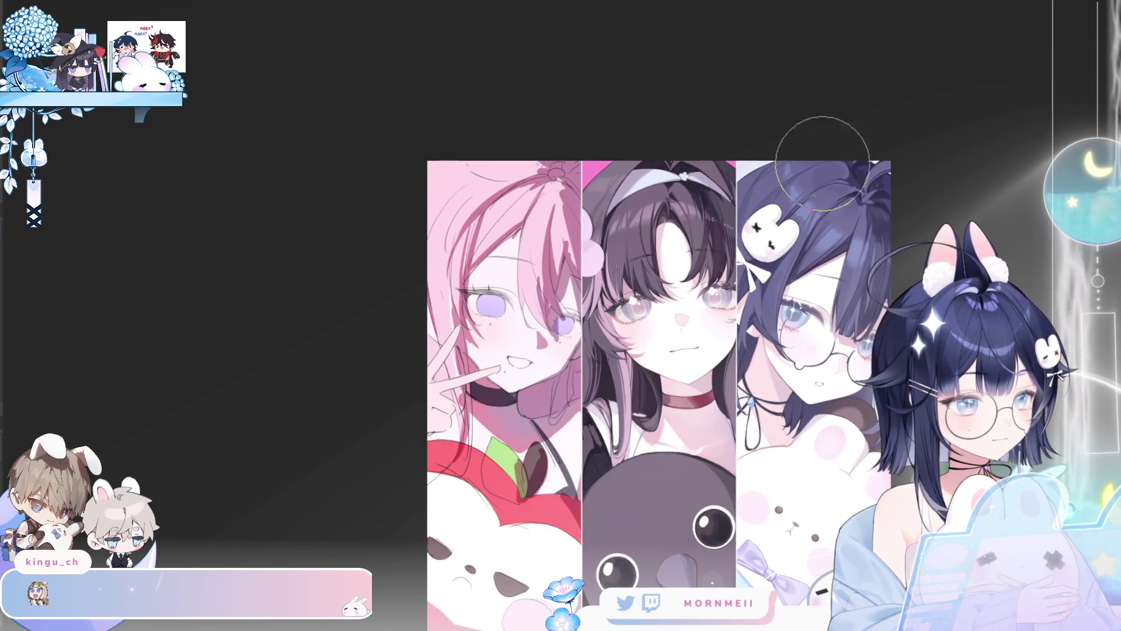
pyautogui.press('h')
pyautogui.press('h')
pyautogui.press('h')
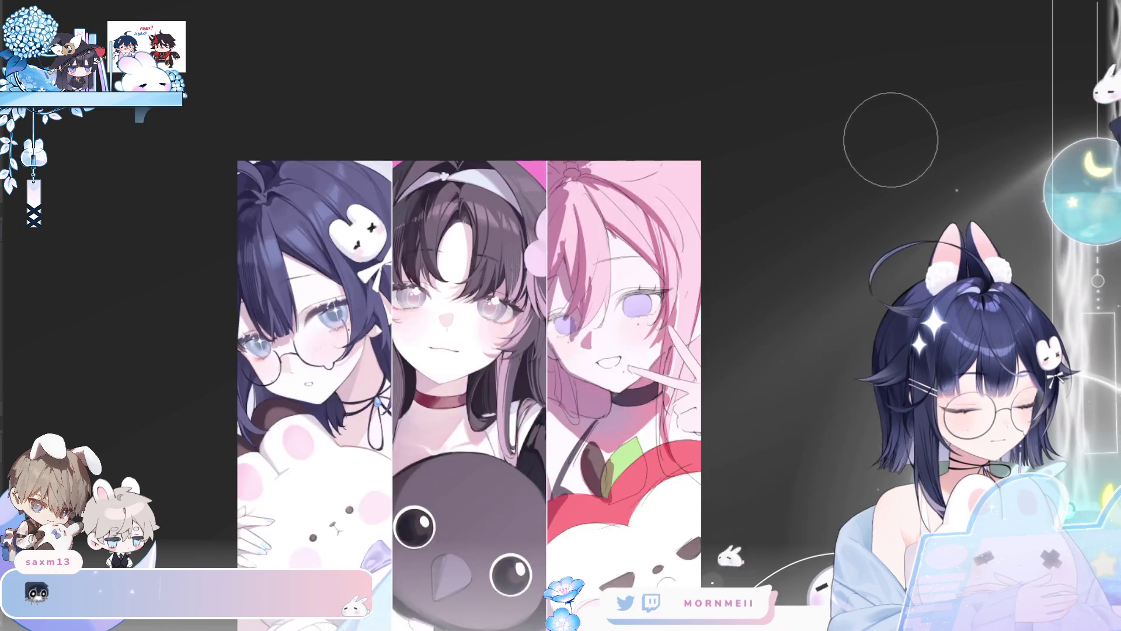
# Pan to the left panel in mirrored view and enclose the dark-blue-haired girl's panel in a rectangular selection.
pyautogui.moveTo(891, 140); pyautogui.dragTo(753, 251)
pyautogui.press('h')
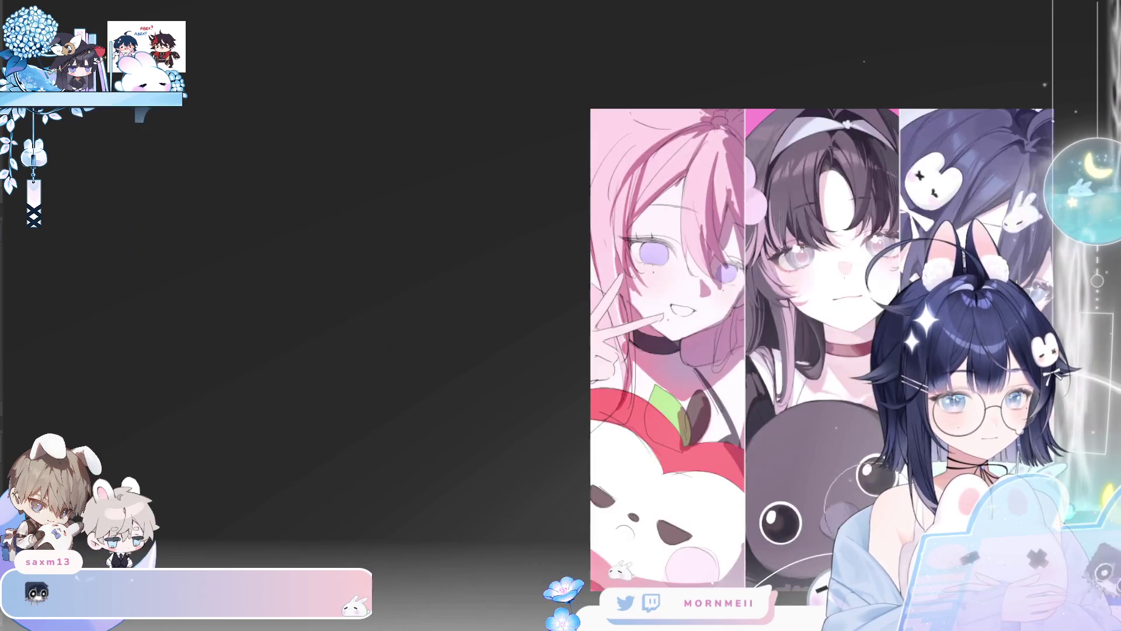
pyautogui.moveTo(821, 351); pyautogui.dragTo(494, 350)
pyautogui.press('h')
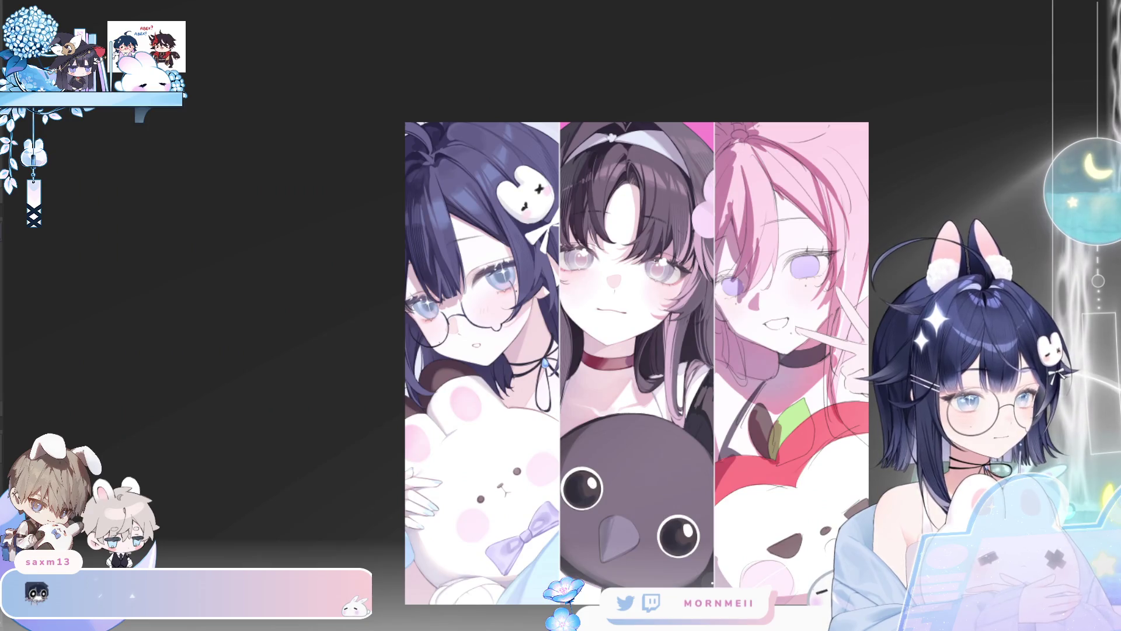
pyautogui.moveTo(590, 72); pyautogui.dragTo(457, 86)
pyautogui.hotkey('ctrl', 't')
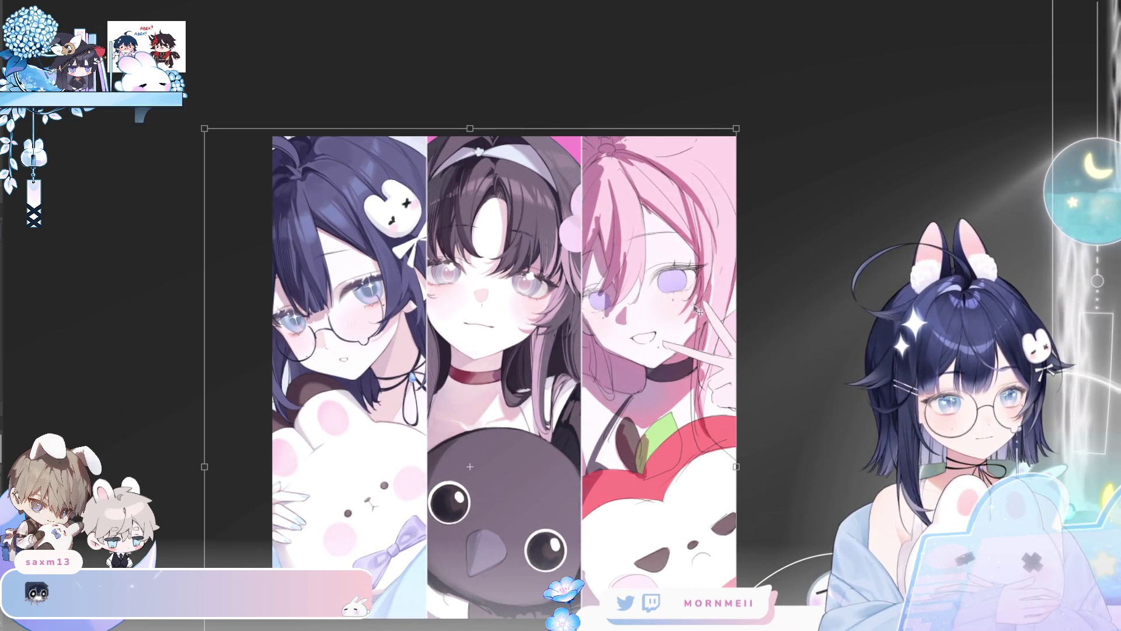
pyautogui.press('Return')
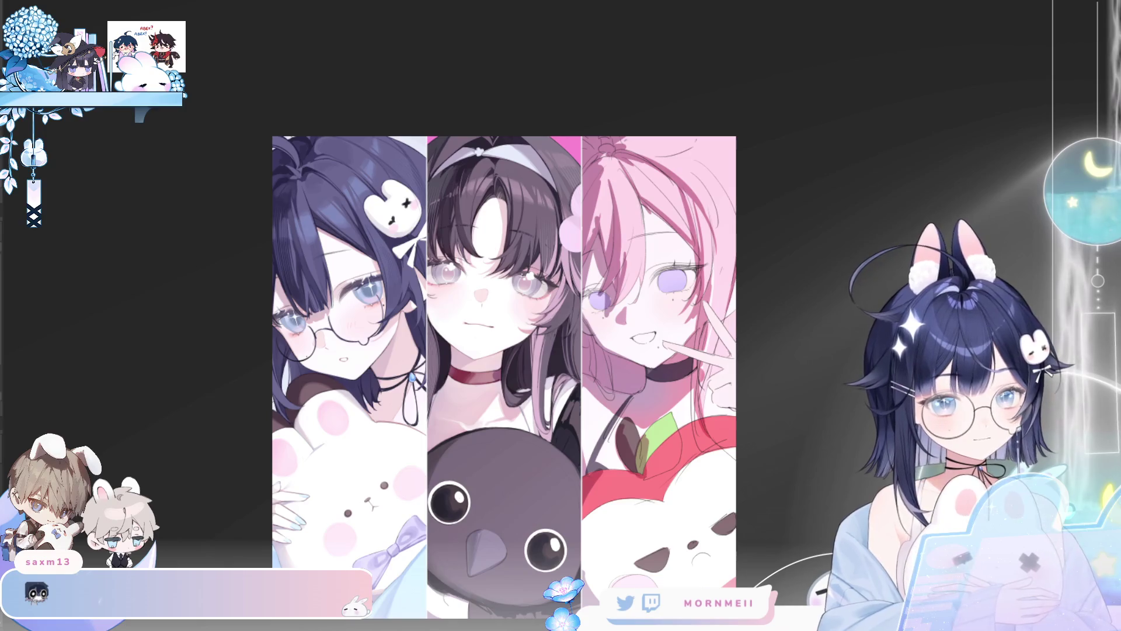
pyautogui.moveTo(253, 125); pyautogui.dragTo(447, 624)
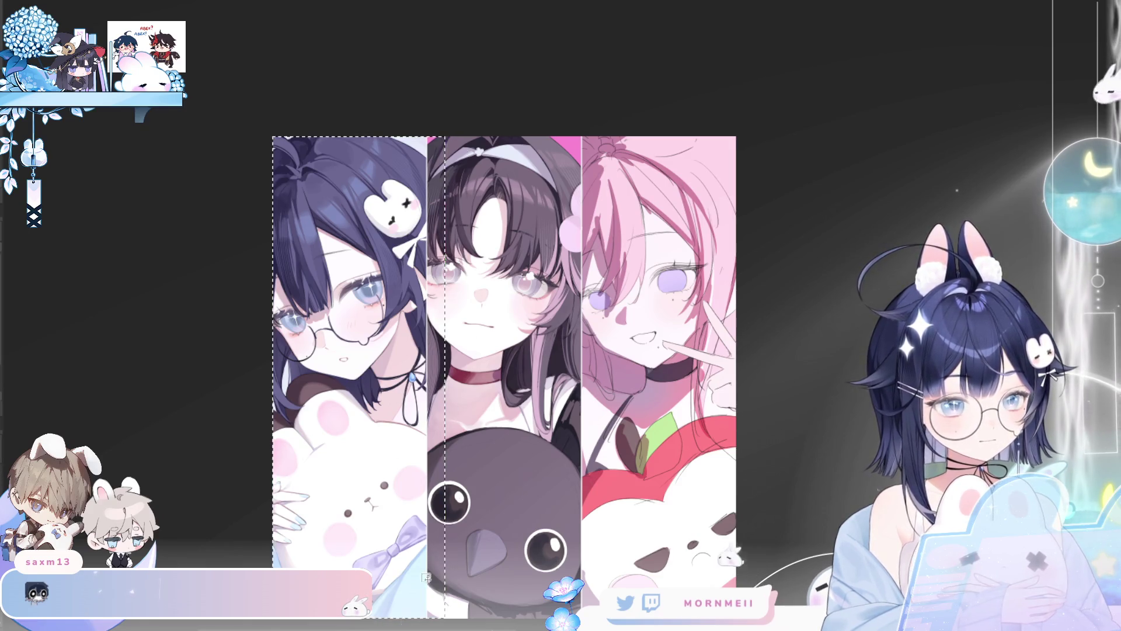
# Restart the transform on the left panel's artwork, narrowing it slightly and nudging it upward.
pyautogui.hotkey('ctrl', 'd')
pyautogui.hotkey('ctrl', 't')
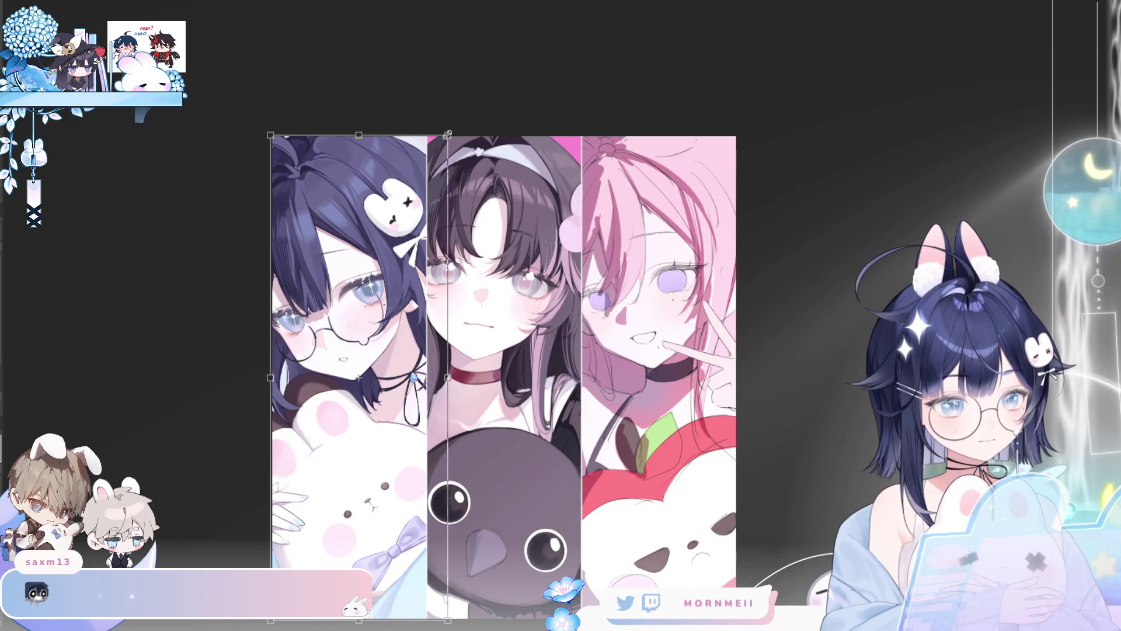
pyautogui.press('Return')
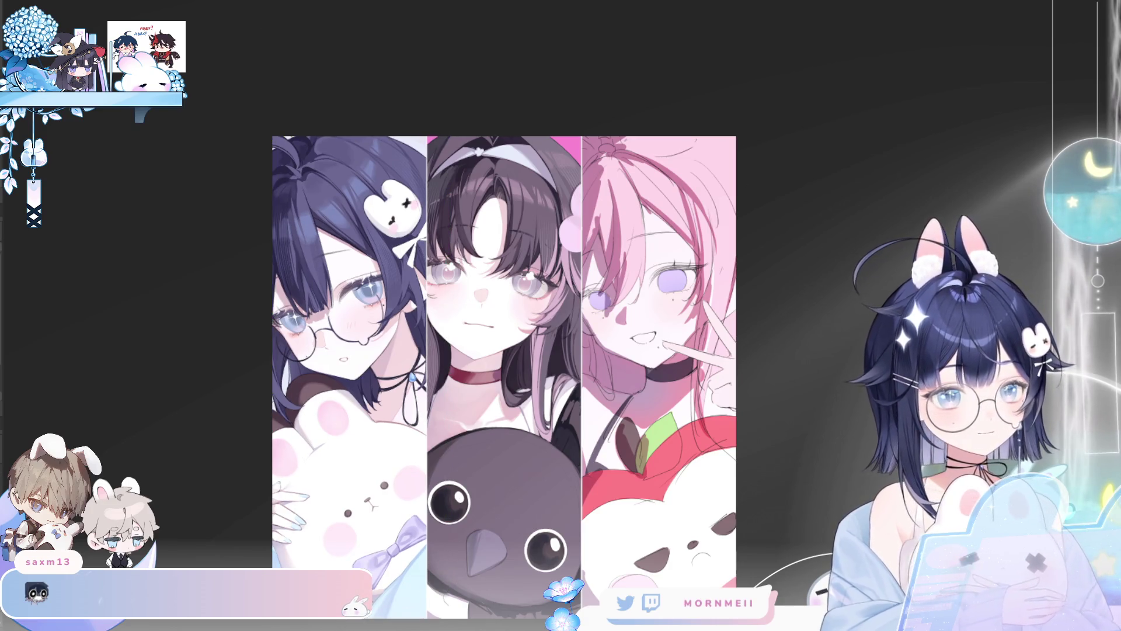
pyautogui.hotkey('ctrl', 't')
pyautogui.moveTo(447, 132); pyautogui.dragTo(446, 132)
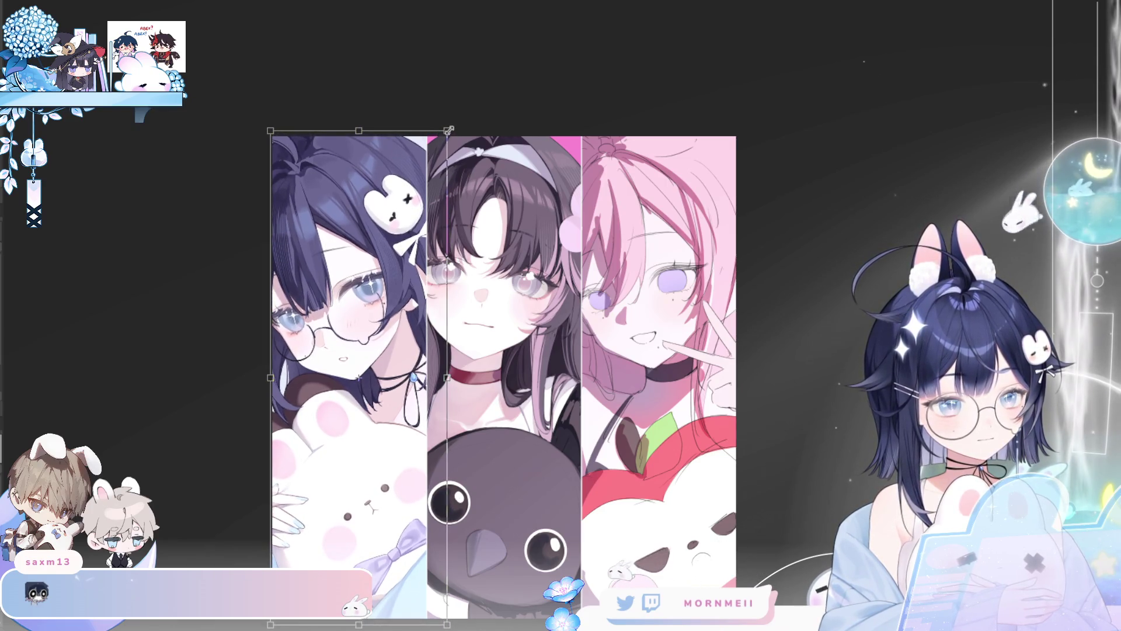
pyautogui.moveTo(429, 199); pyautogui.dragTo(431, 193)
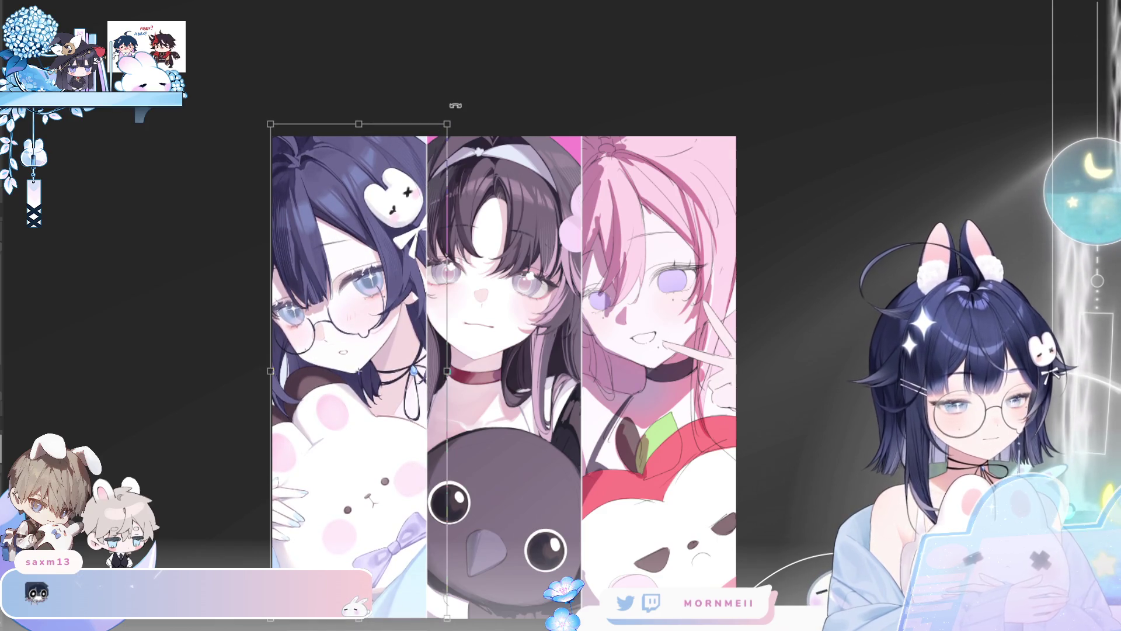
# Undo and redo resizing steps to compare, then commit the left panel's transform.
pyautogui.press('h')
pyautogui.press('h')
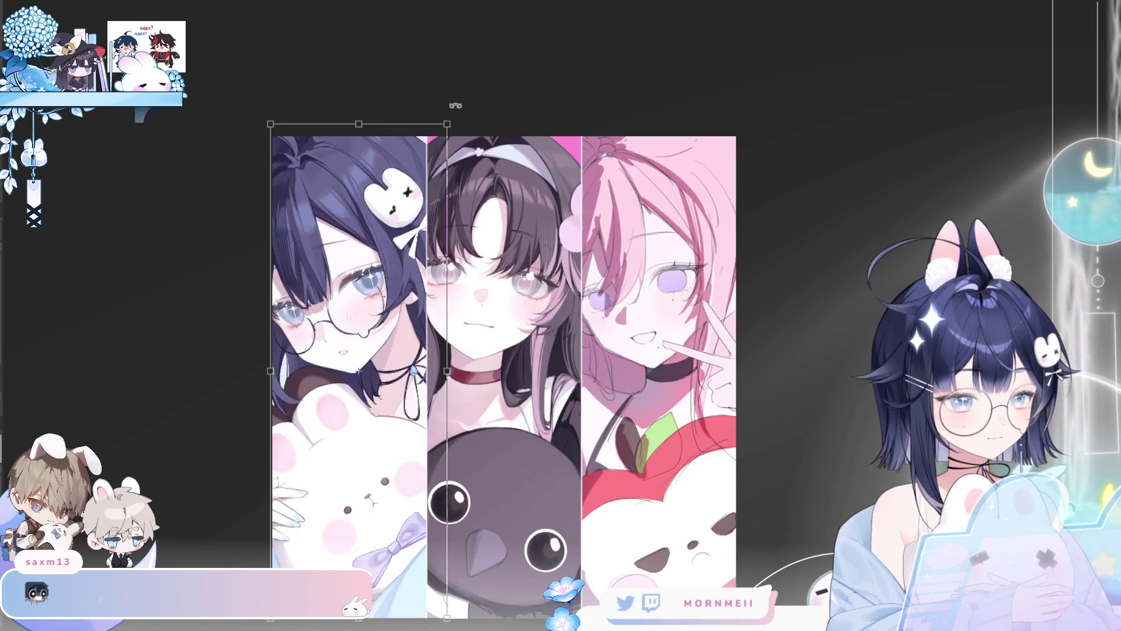
pyautogui.hotkey('ctrl', 'z')
pyautogui.hotkey('ctrl', 'z')
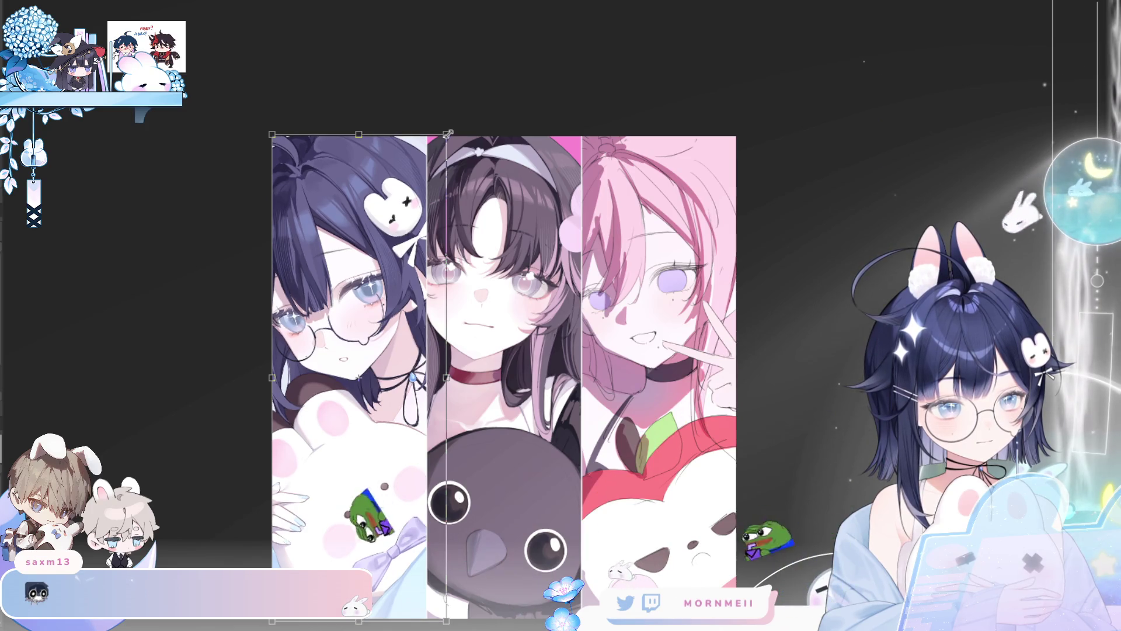
pyautogui.hotkey('ctrl', 'shift', 'z')
pyautogui.hotkey('ctrl', 'shift', 'z')
pyautogui.hotkey('ctrl', 'z')
pyautogui.hotkey('ctrl', 'shift', 'z')
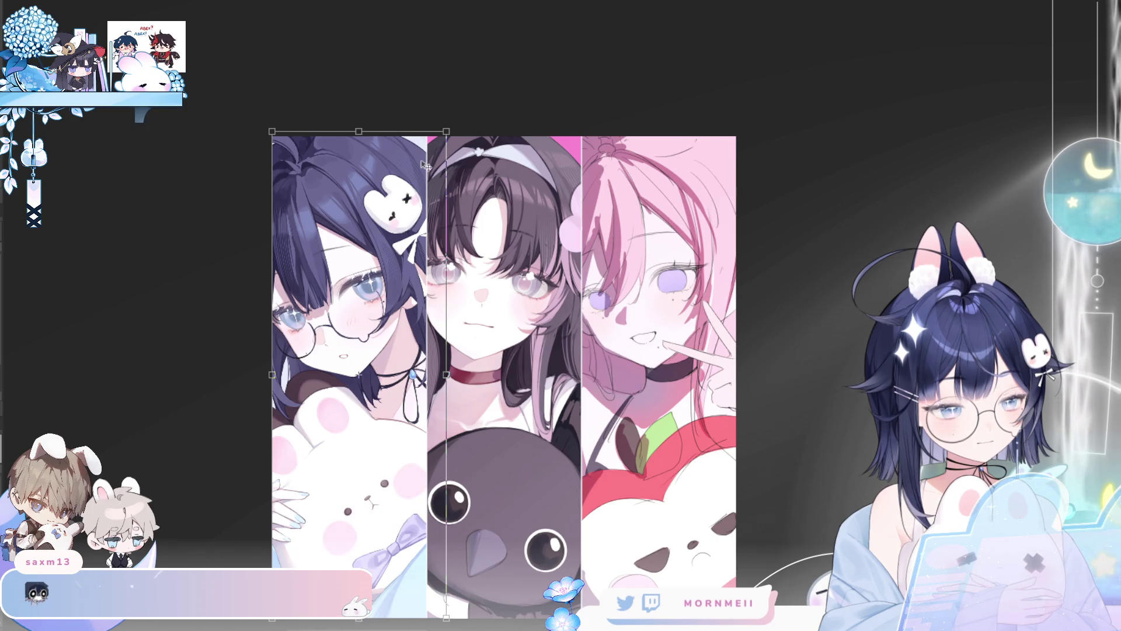
pyautogui.press('Return')
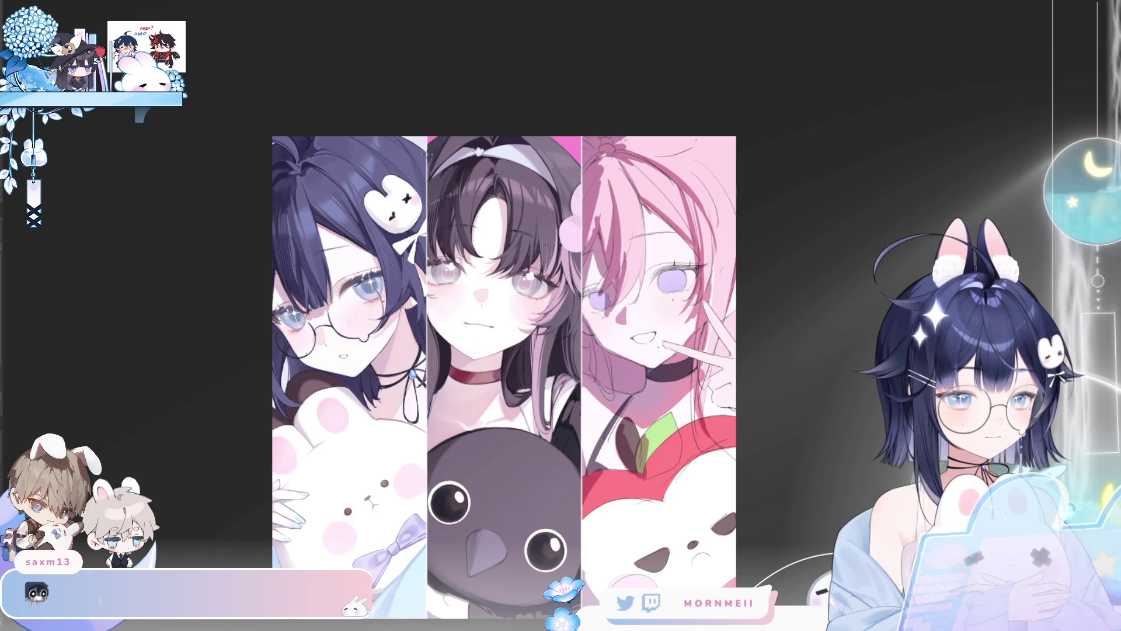
pyautogui.press('m')
pyautogui.press('m')
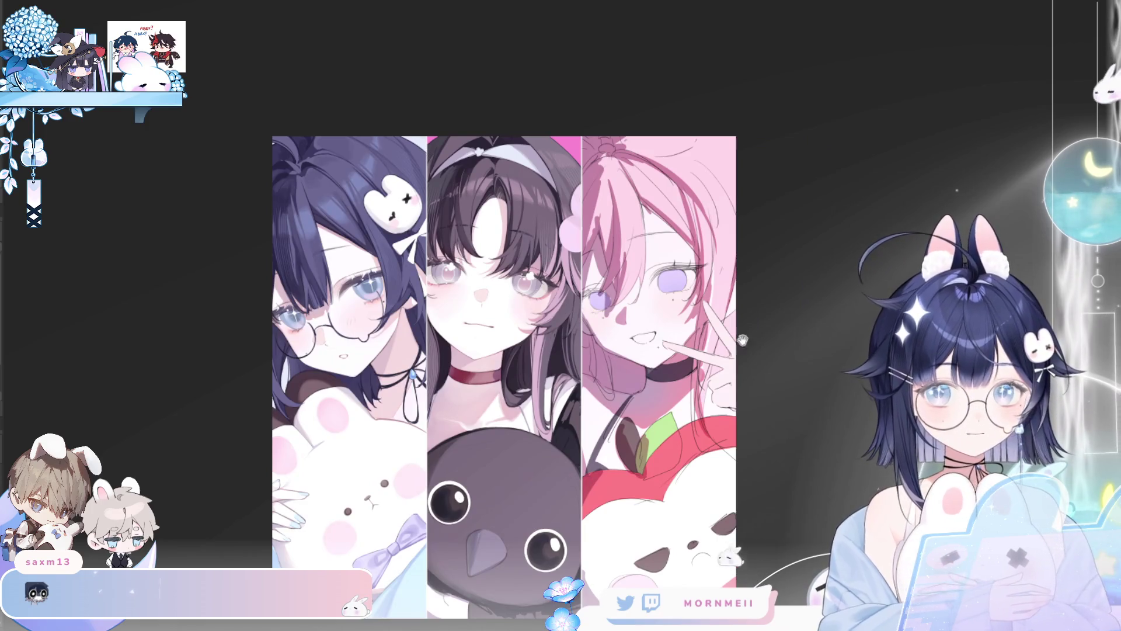
# Mirror-check the composition and zoom in on the girls' faces, then back out to the whole triptych.
pyautogui.moveTo(504, 377); pyautogui.dragTo(414, 369)
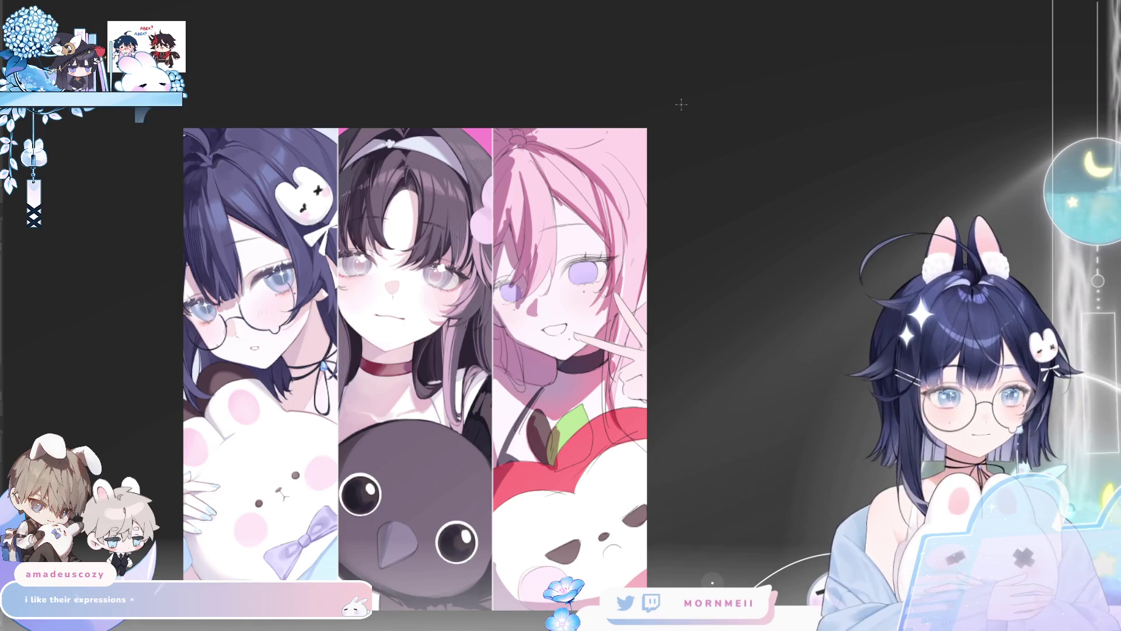
pyautogui.press('h')
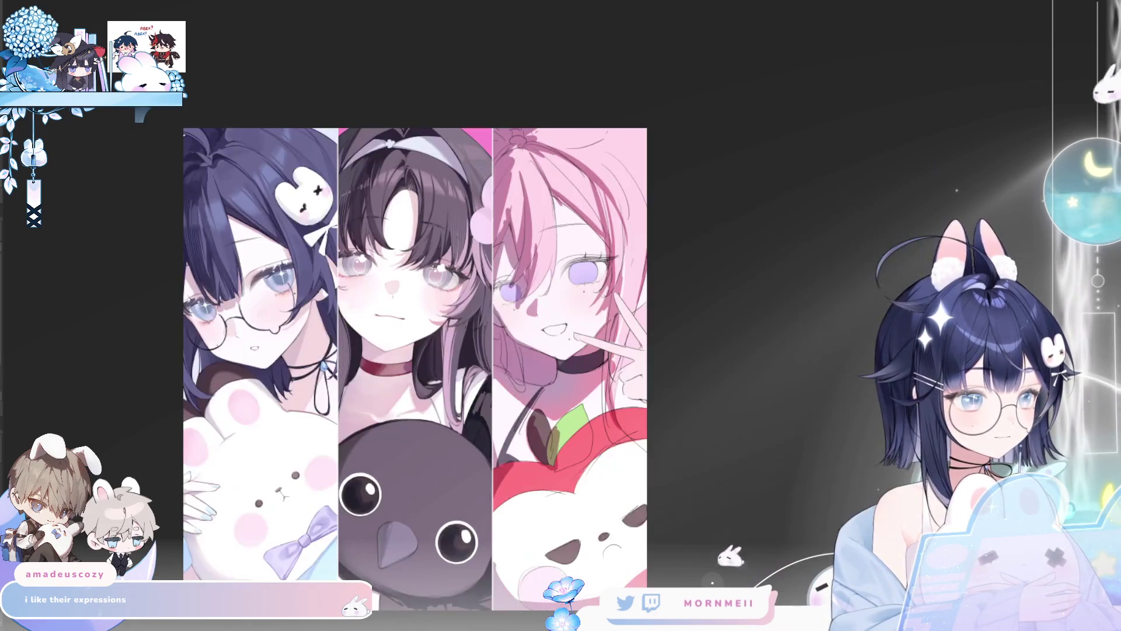
pyautogui.press('h')
pyautogui.hotkey('ctrl', '+')
pyautogui.hotkey('ctrl', '+')
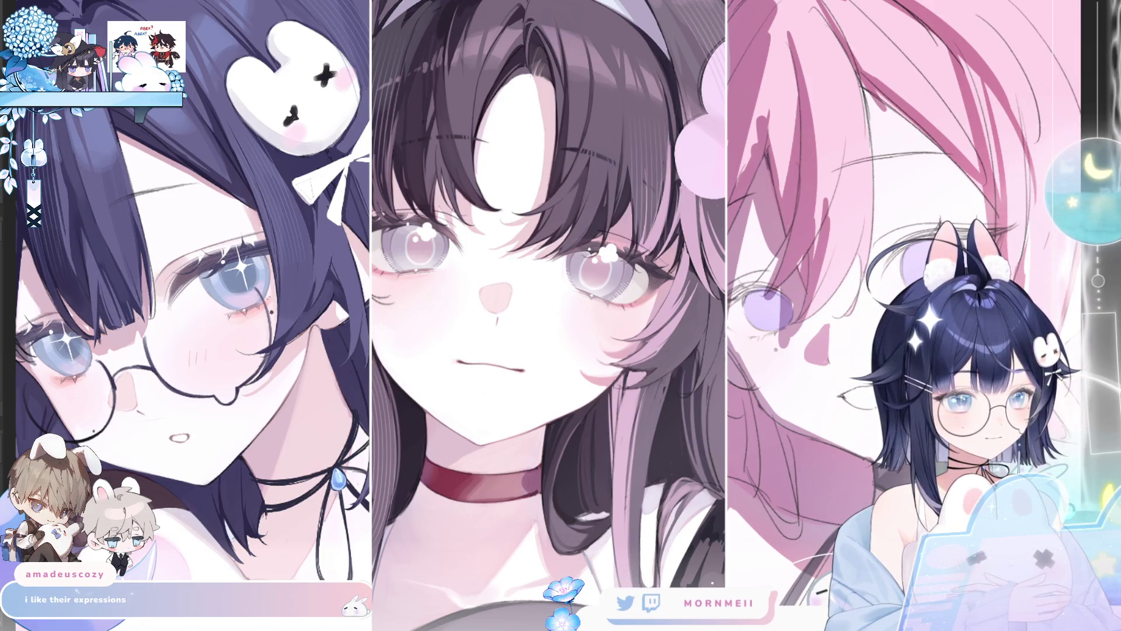
pyautogui.hotkey('ctrl', '+')
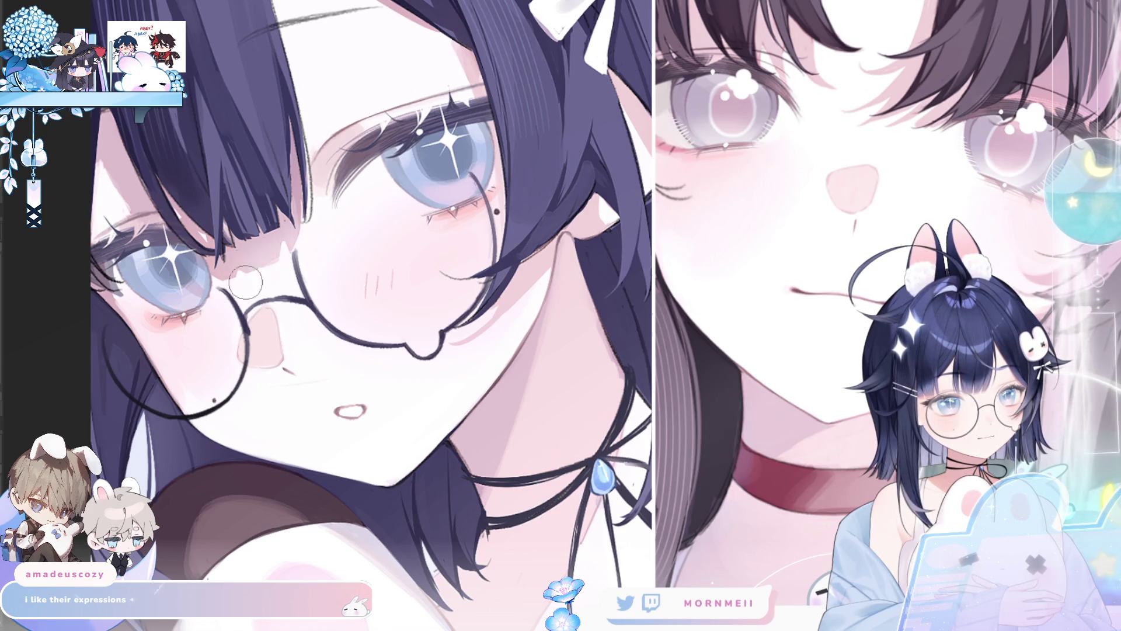
pyautogui.hotkey('ctrl', '0')
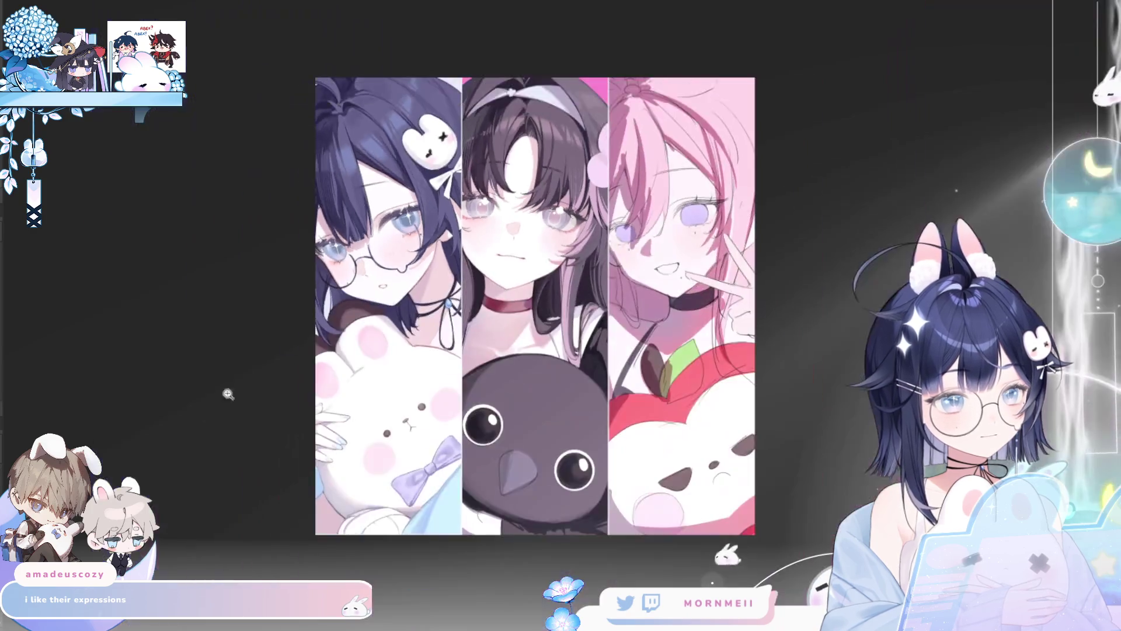
# Flip the triptych back and forth while zooming to compare the composition, ending unmirrored.
pyautogui.press('h')
pyautogui.press('h')
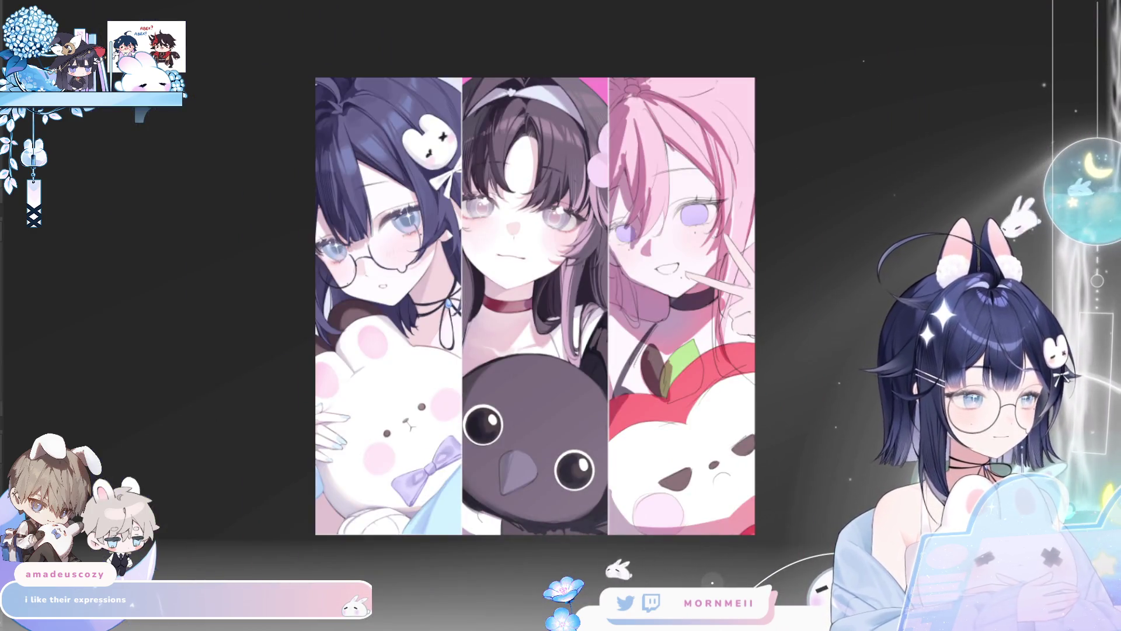
pyautogui.hotkey('ctrl', '+')
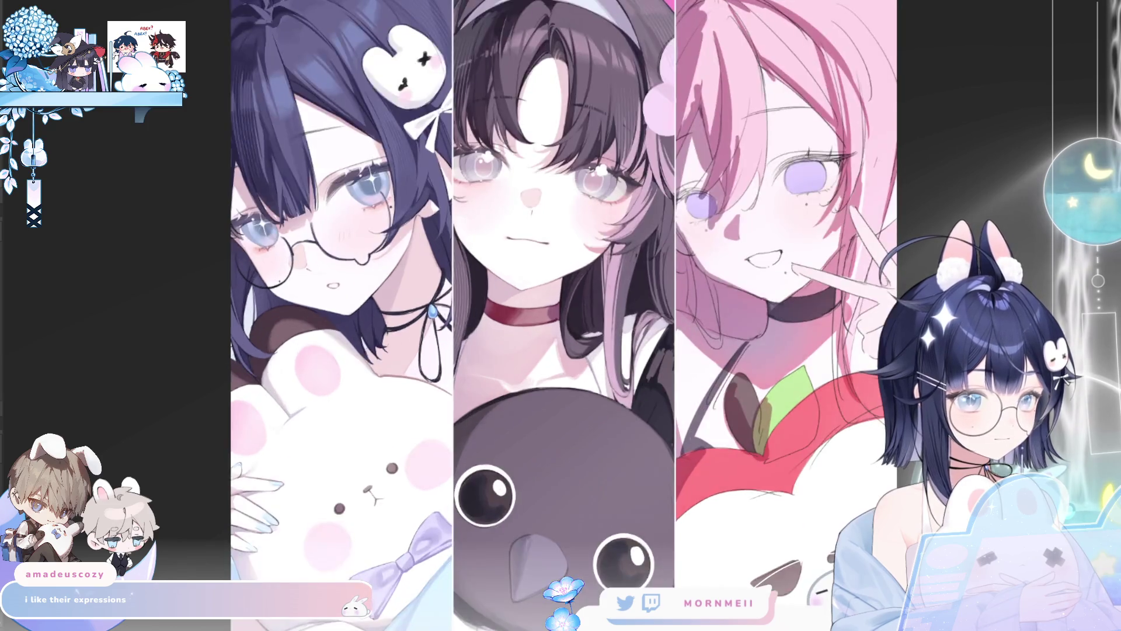
pyautogui.press('h')
pyautogui.press('h')
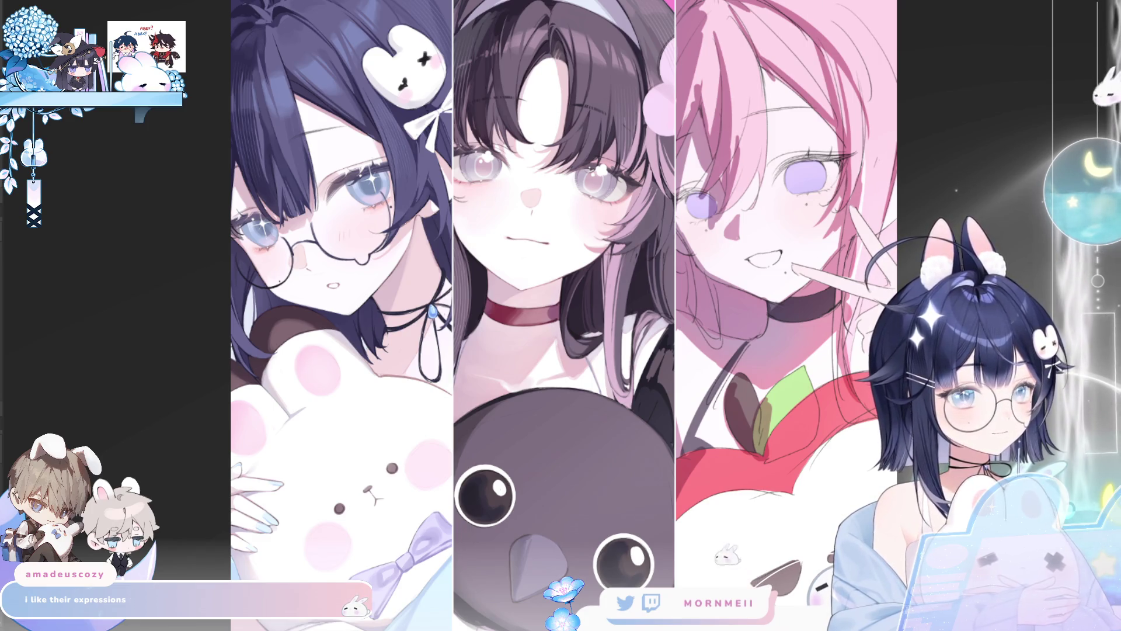
pyautogui.press('h')
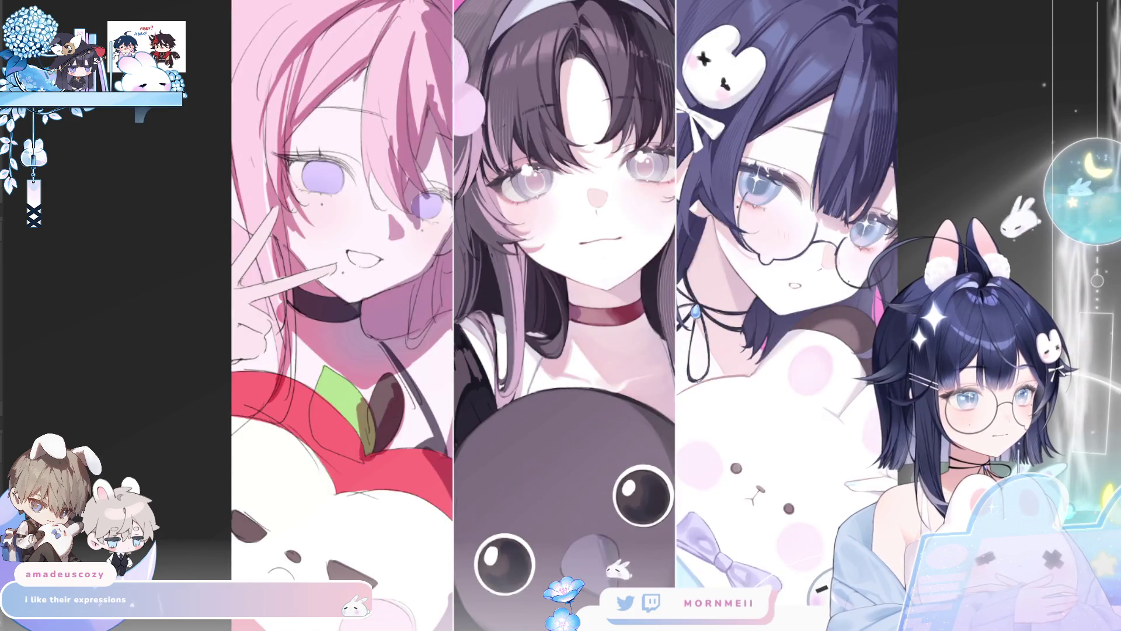
pyautogui.press('h')
pyautogui.hotkey('ctrl', '-')
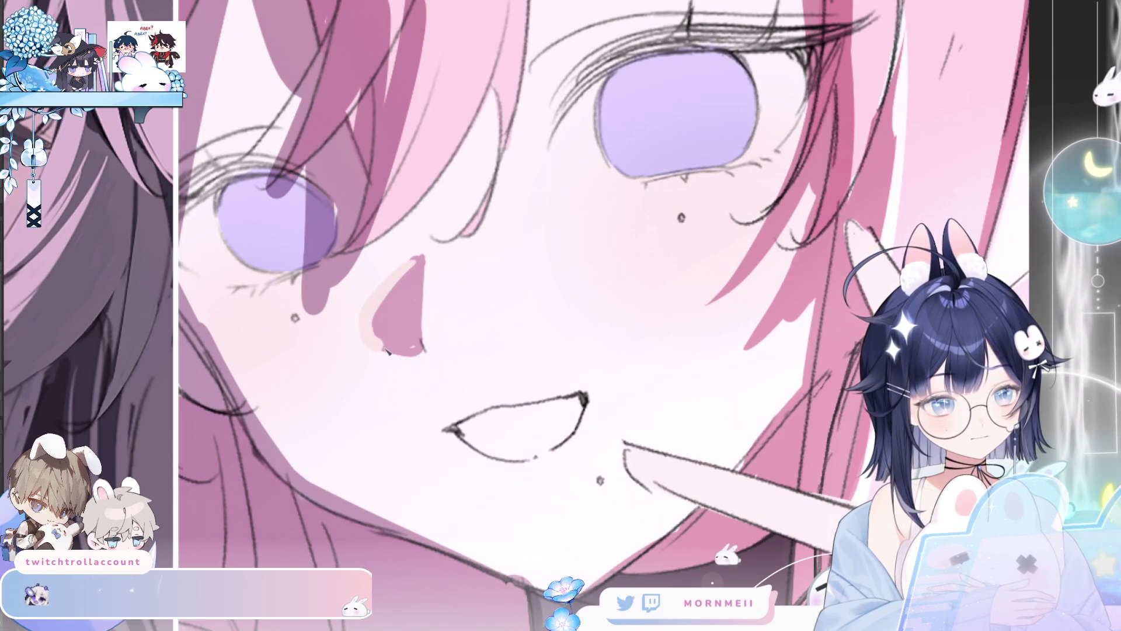
# Brighten the pink-haired girl's nose with light pink and toggle back the sketch lines over her hair.
pyautogui.moveTo(421, 266)
pyautogui.mouseDown()
pyautogui.moveTo(390, 336)
pyautogui.moveTo(419, 301)
pyautogui.mouseUp()
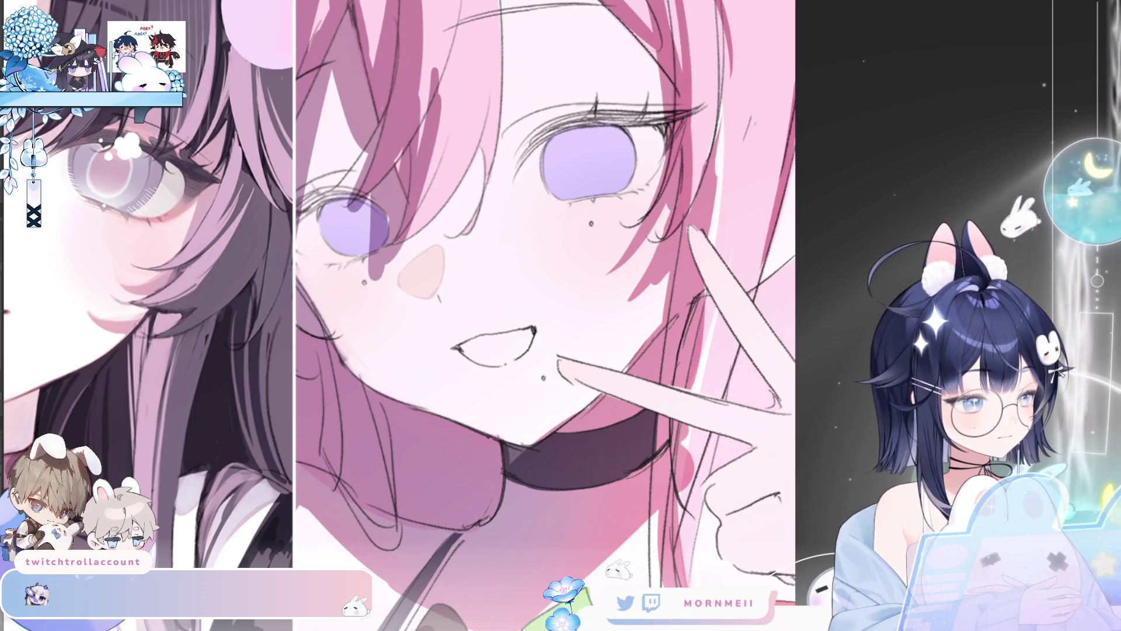
pyautogui.hotkey('ctrl', 'z')
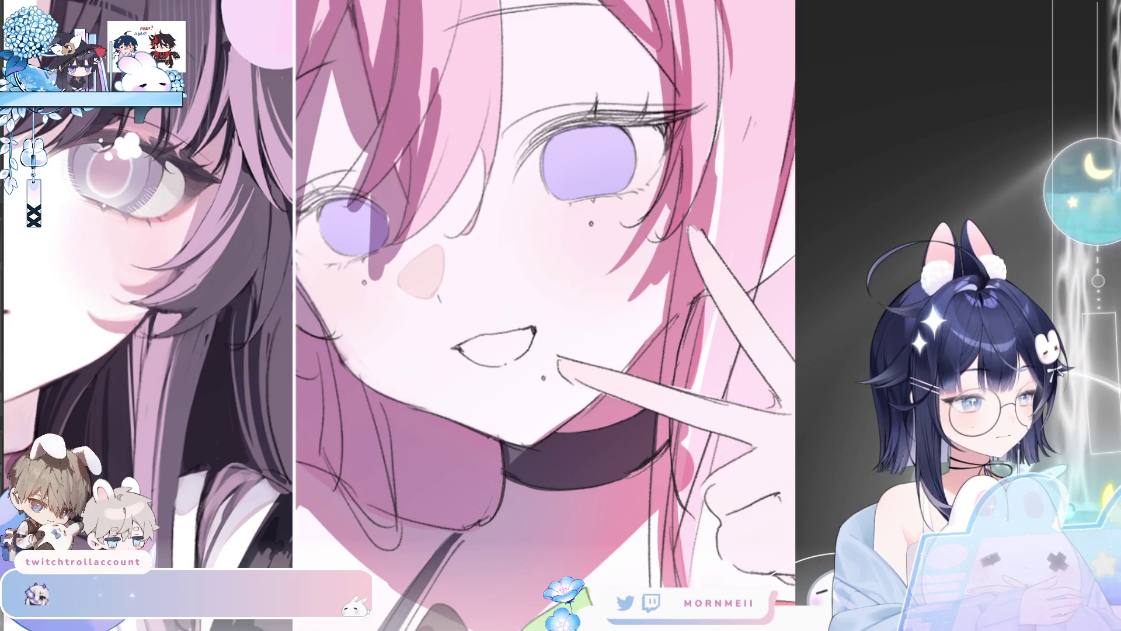
pyautogui.hotkey('ctrl', 'z')
pyautogui.hotkey('ctrl', 'y')
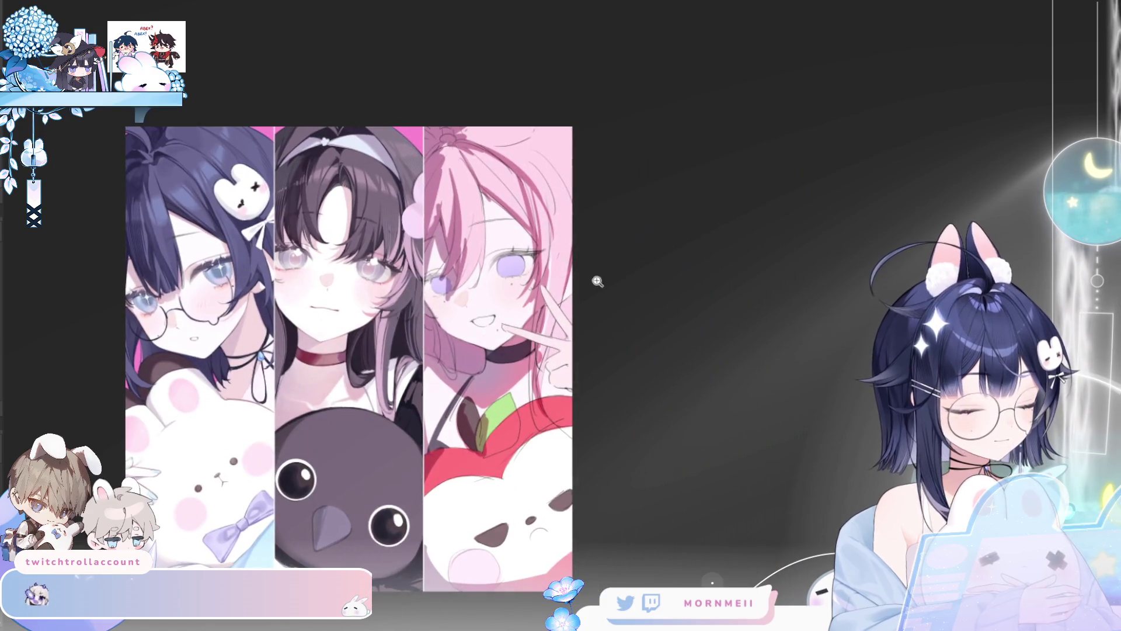
# Zoom in on the pink-haired girl's lavender eyes.
pyautogui.click(536, 235)
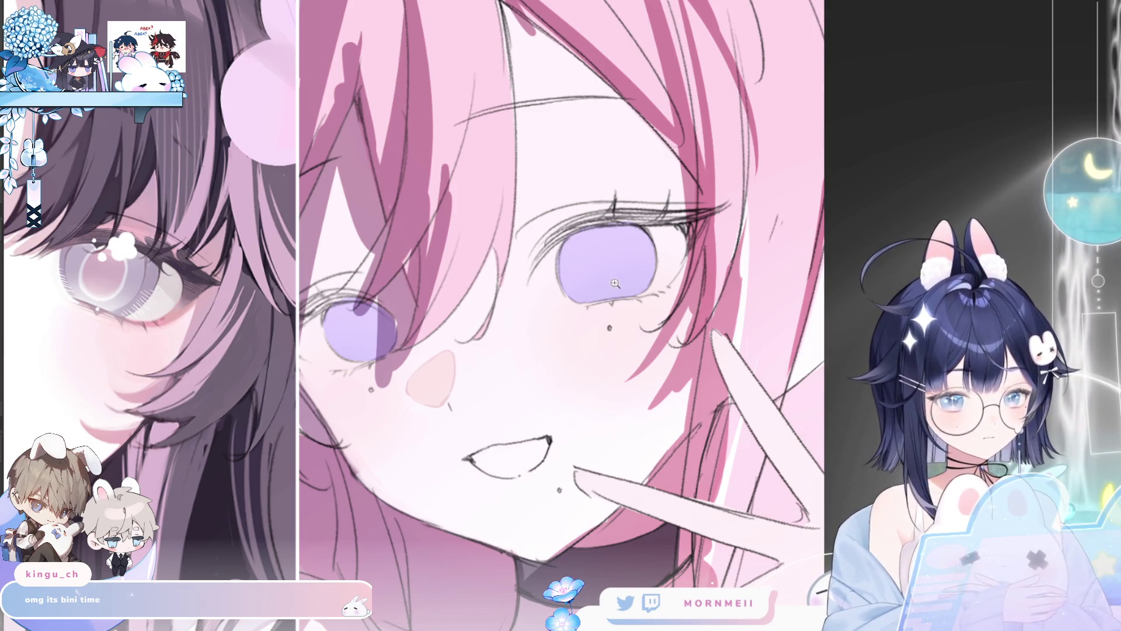
pyautogui.scroll(-3, 616, 283)
pyautogui.scroll(-2, 570, 351)
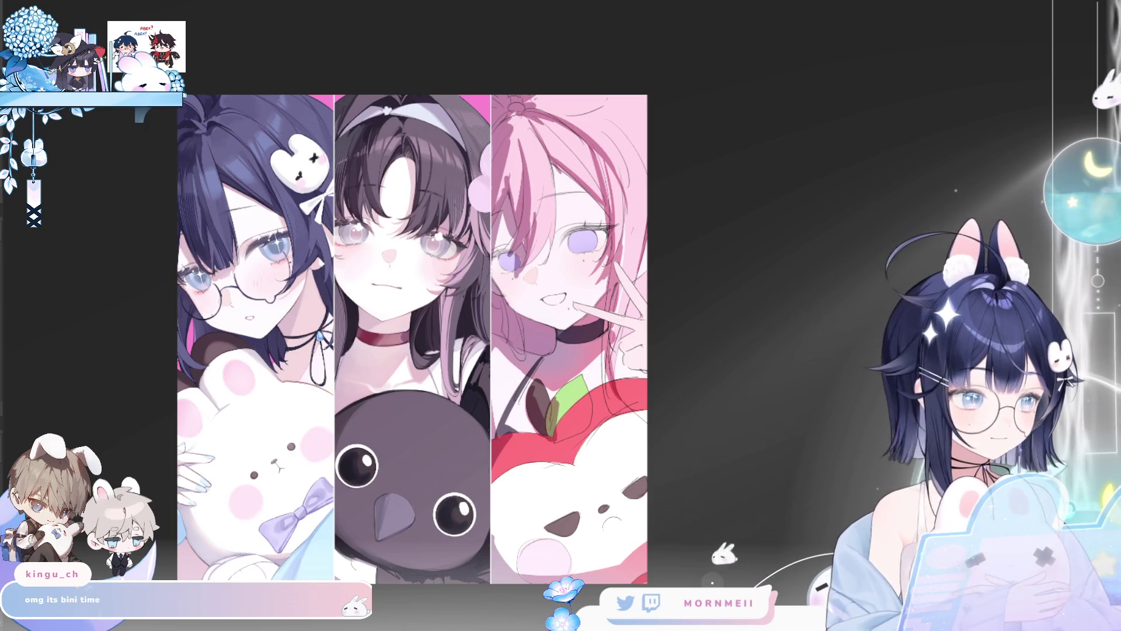
pyautogui.scroll(3, 547, 238)
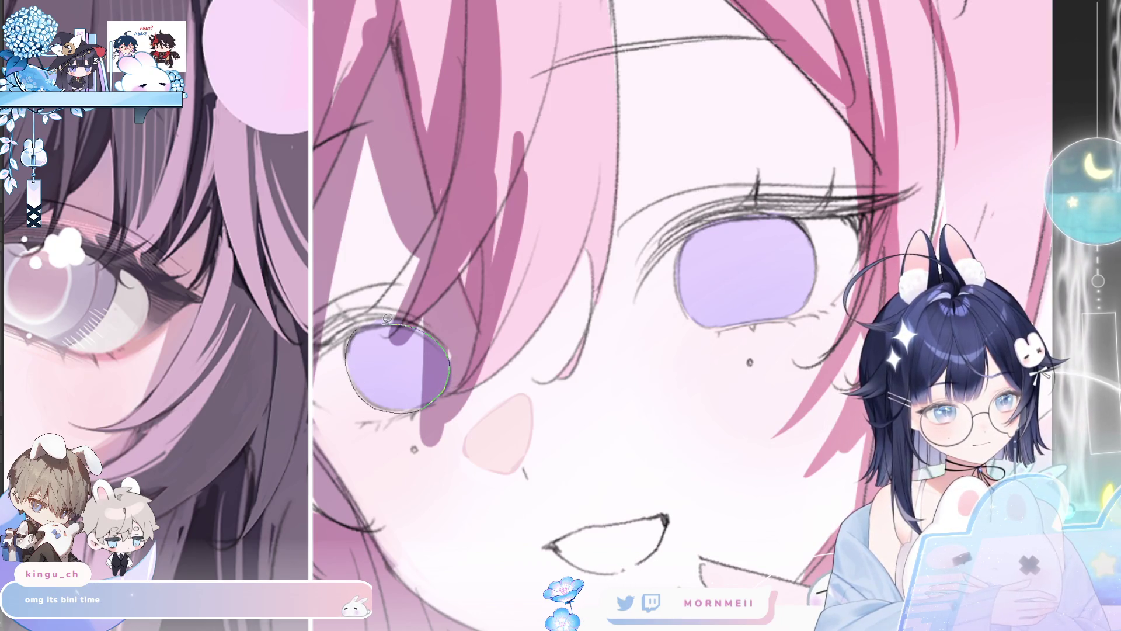
# Lasso the iris and airbrush an indigo-purple gradient into it, undoing a stray yellow-orange tint.
pyautogui.moveTo(386, 317); pyautogui.dragTo(390, 320)
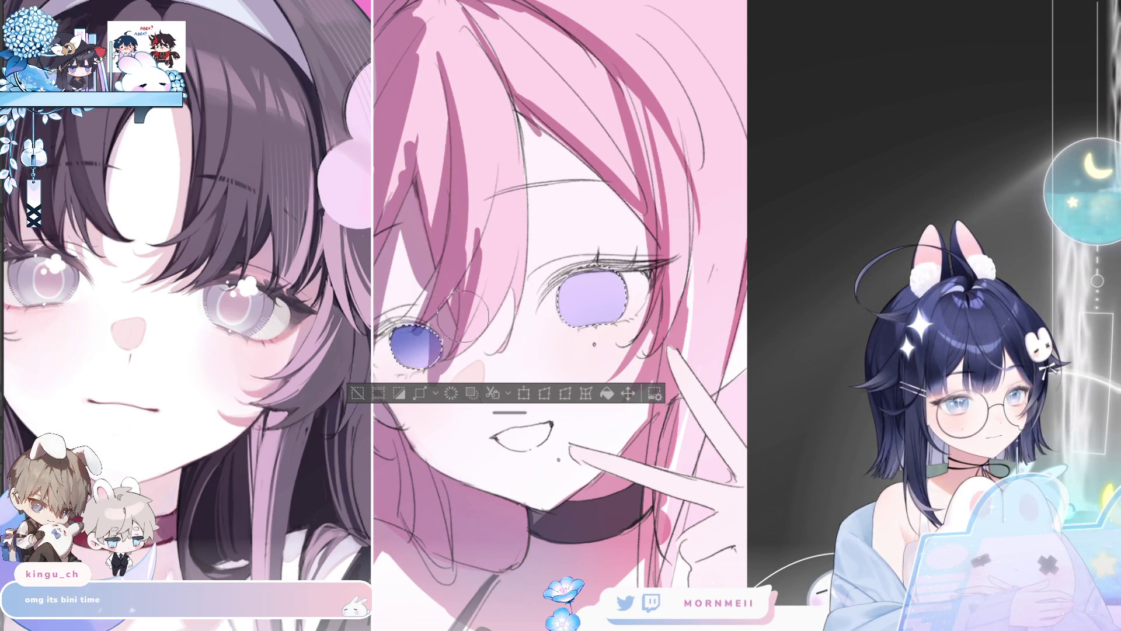
pyautogui.moveTo(517, 307)
pyautogui.mouseDown()
pyautogui.moveTo(590, 290)
pyautogui.moveTo(541, 335)
pyautogui.mouseUp()
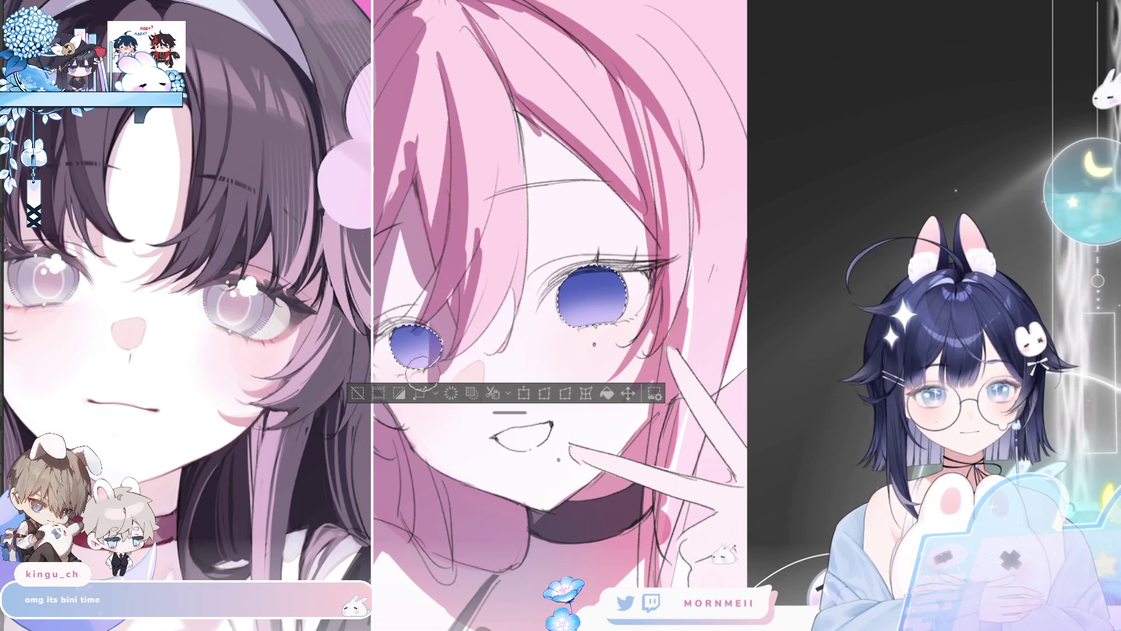
pyautogui.moveTo(404, 352); pyautogui.dragTo(438, 359)
pyautogui.hotkey('ctrl', 'z')
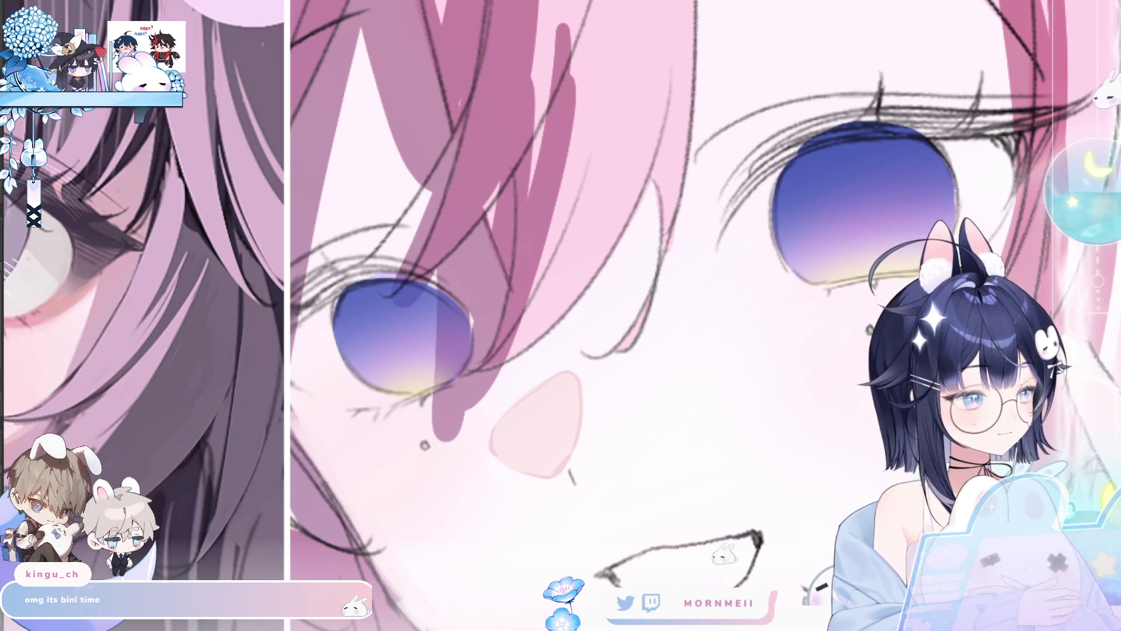
# Dab a pale yellow glow into the left iris and add a white bunny highlight to the right eye.
pyautogui.click(412, 336)
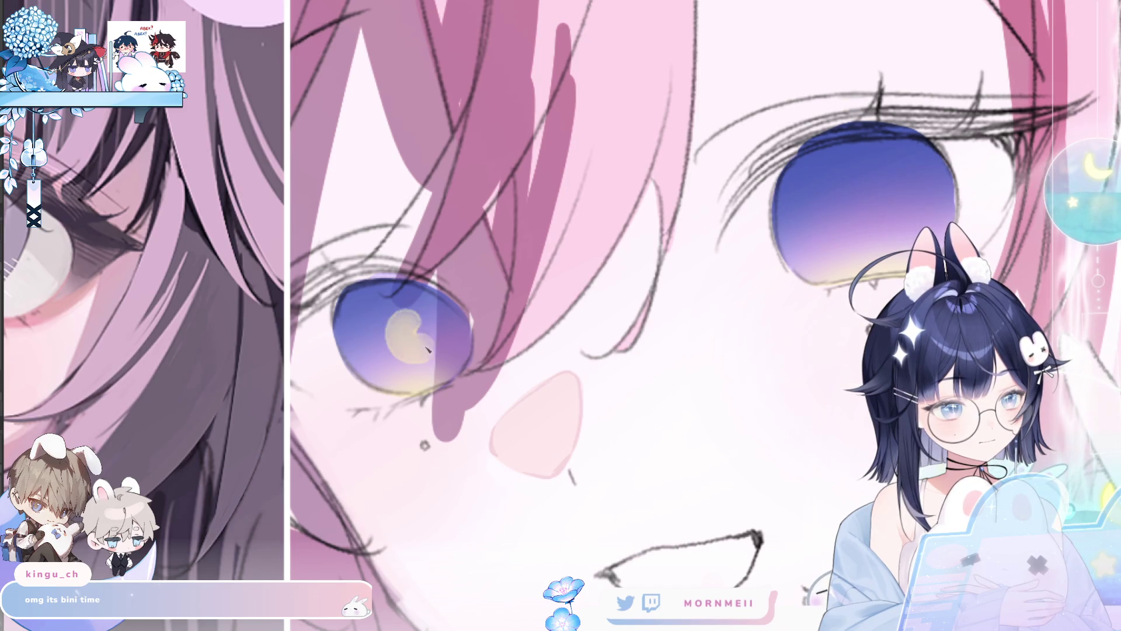
pyautogui.moveTo(409, 325); pyautogui.dragTo(415, 327)
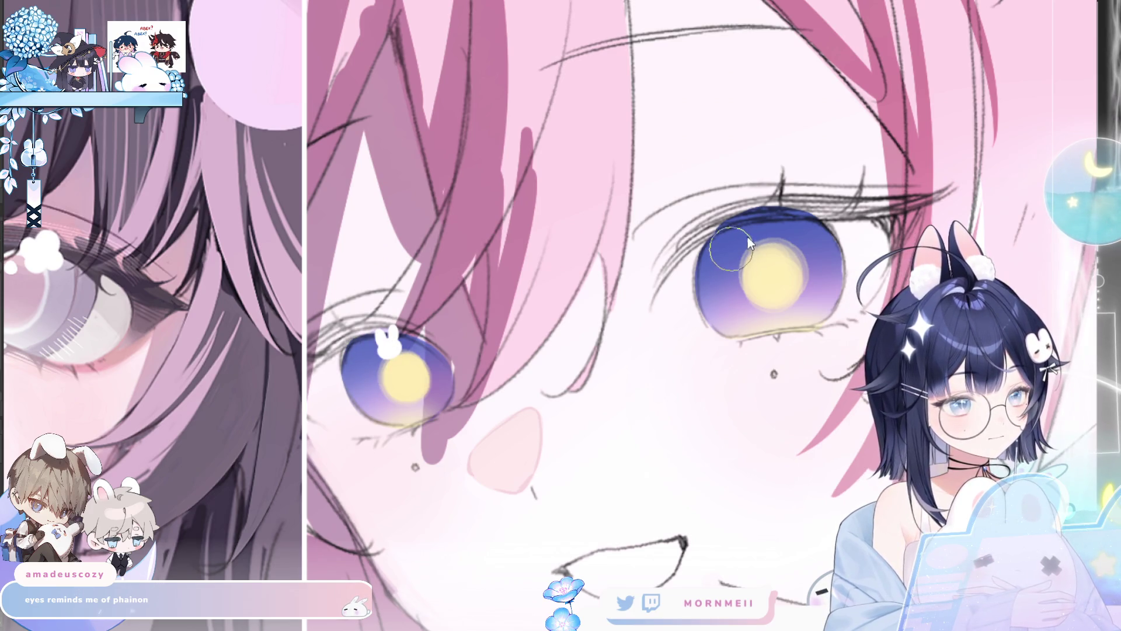
pyautogui.moveTo(746, 221); pyautogui.dragTo(751, 226)
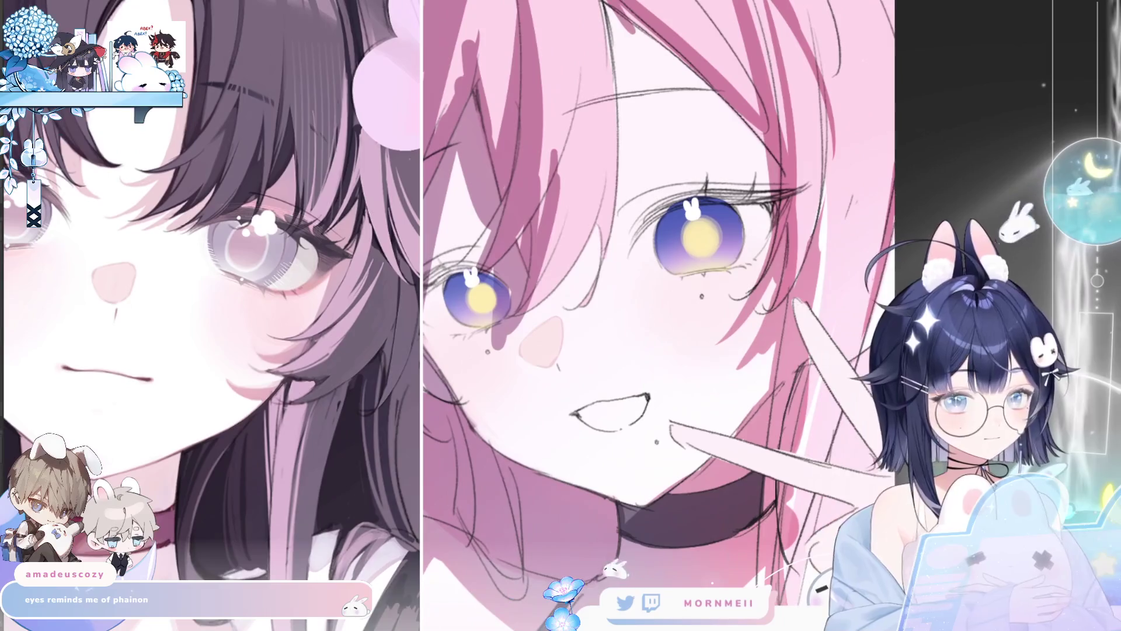
# Lasso the left eye and transform it to sit better on her face.
pyautogui.moveTo(491, 231); pyautogui.dragTo(528, 319)
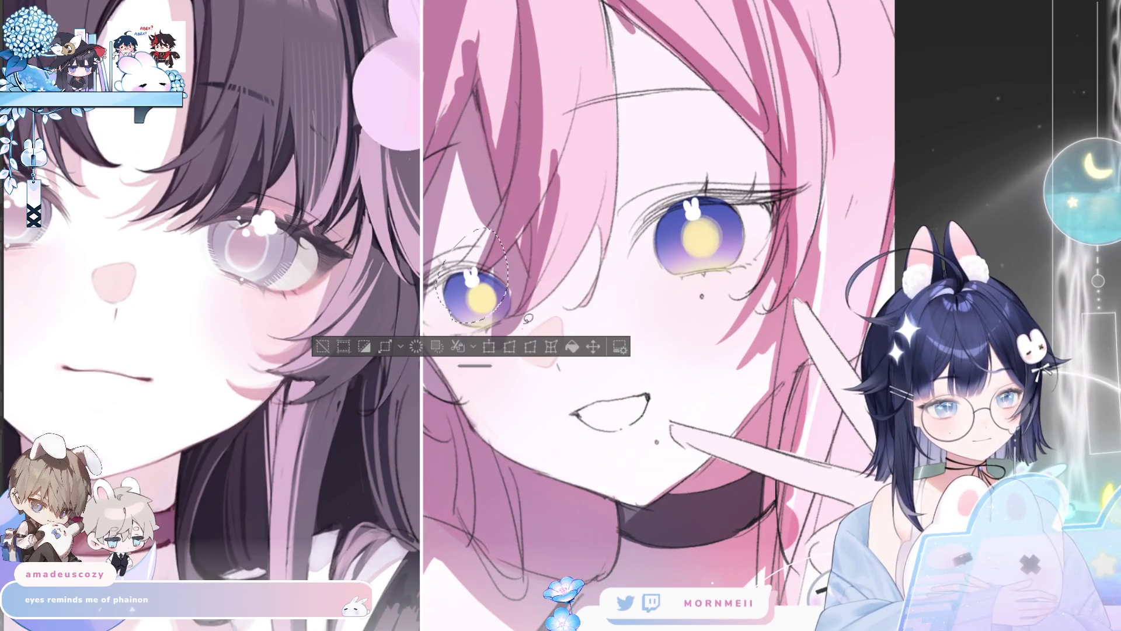
pyautogui.click(489, 345)
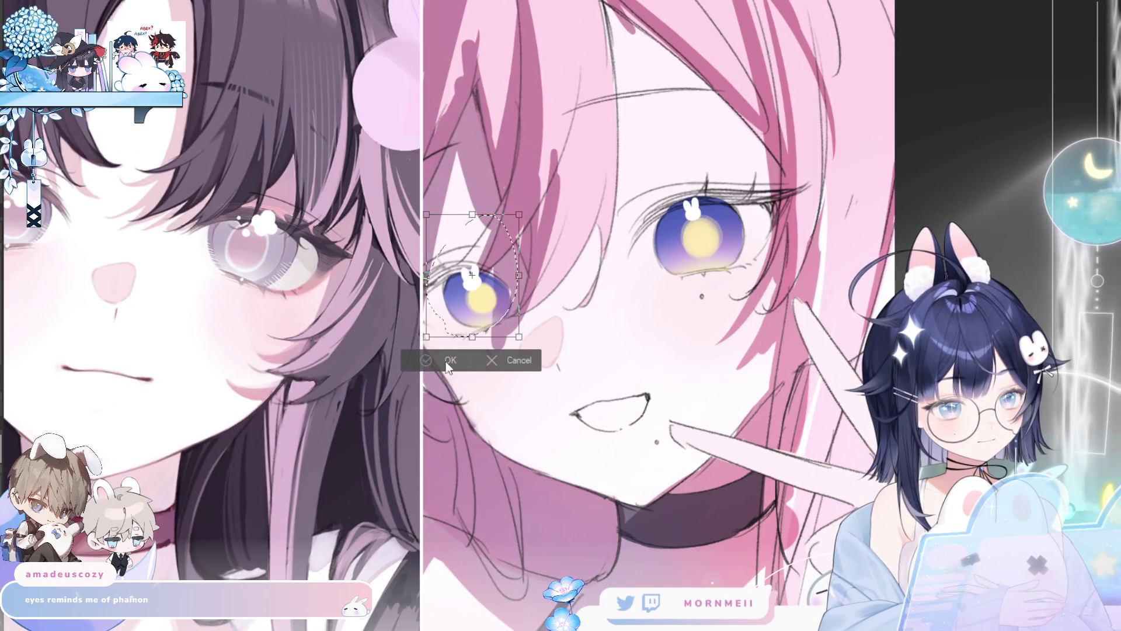
pyautogui.click(447, 361)
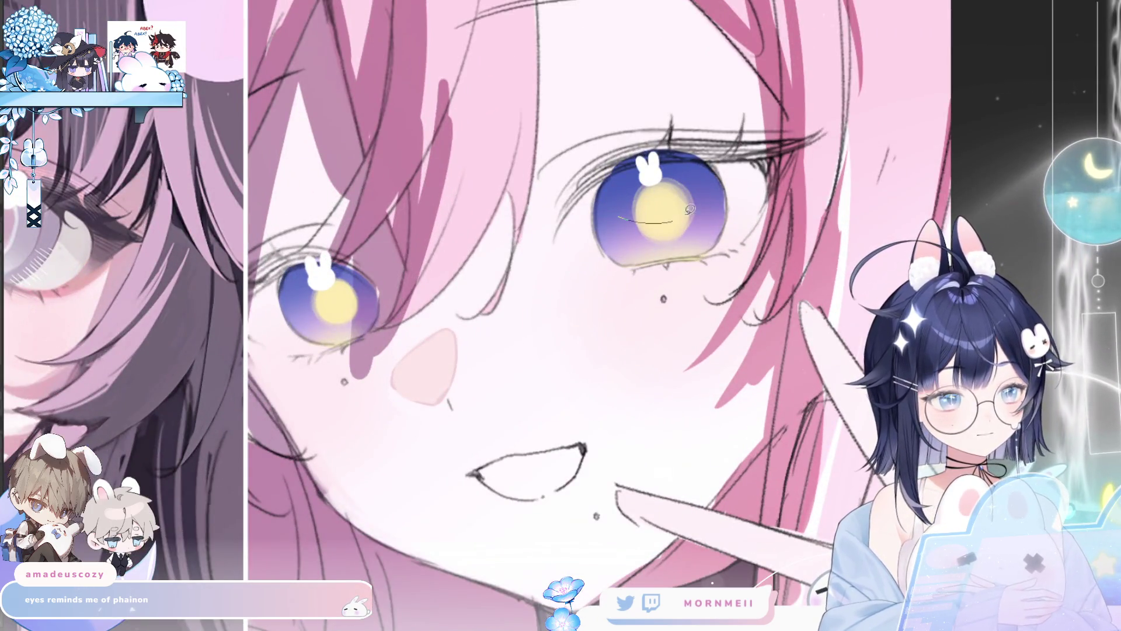
# Lasso and transform the right eye the same way, then clear the selection.
pyautogui.moveTo(672, 179); pyautogui.dragTo(666, 233)
pyautogui.hotkey('ctrl', 't')
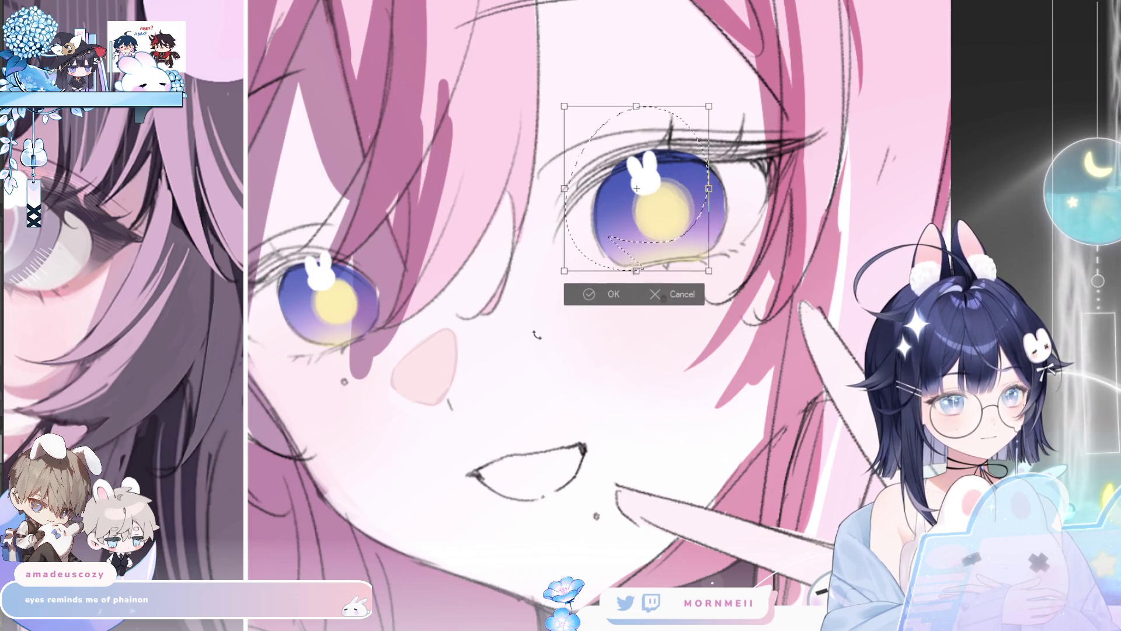
pyautogui.click(570, 297)
pyautogui.hotkey('ctrl', '0')
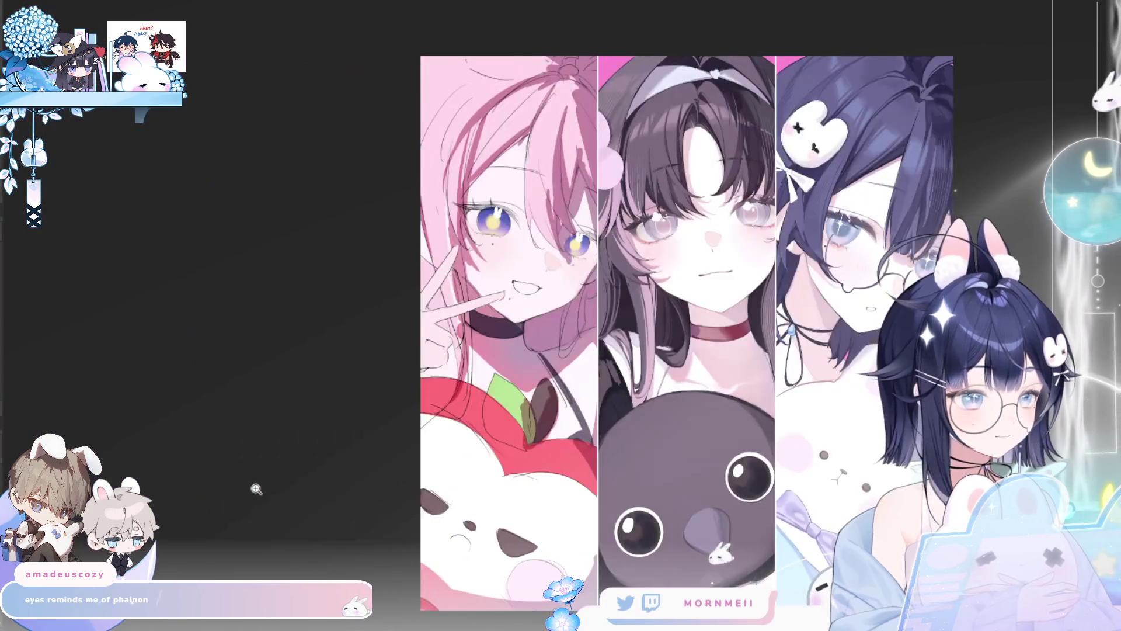
pyautogui.press('m')
pyautogui.scroll(5, 601, 200)
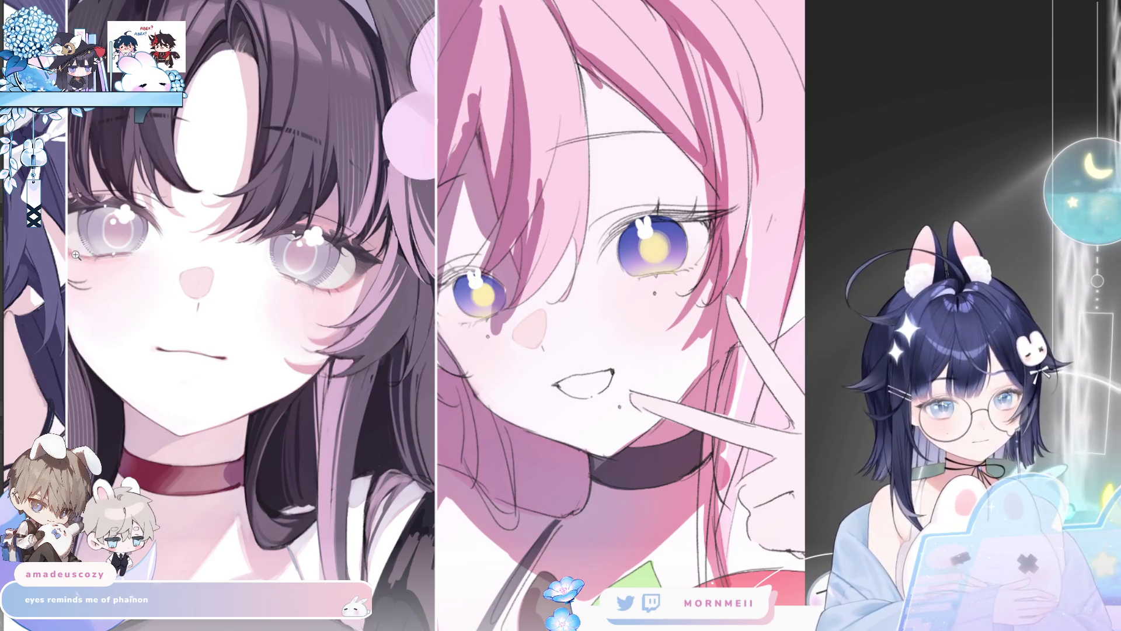
pyautogui.scroll(1, 500, 317)
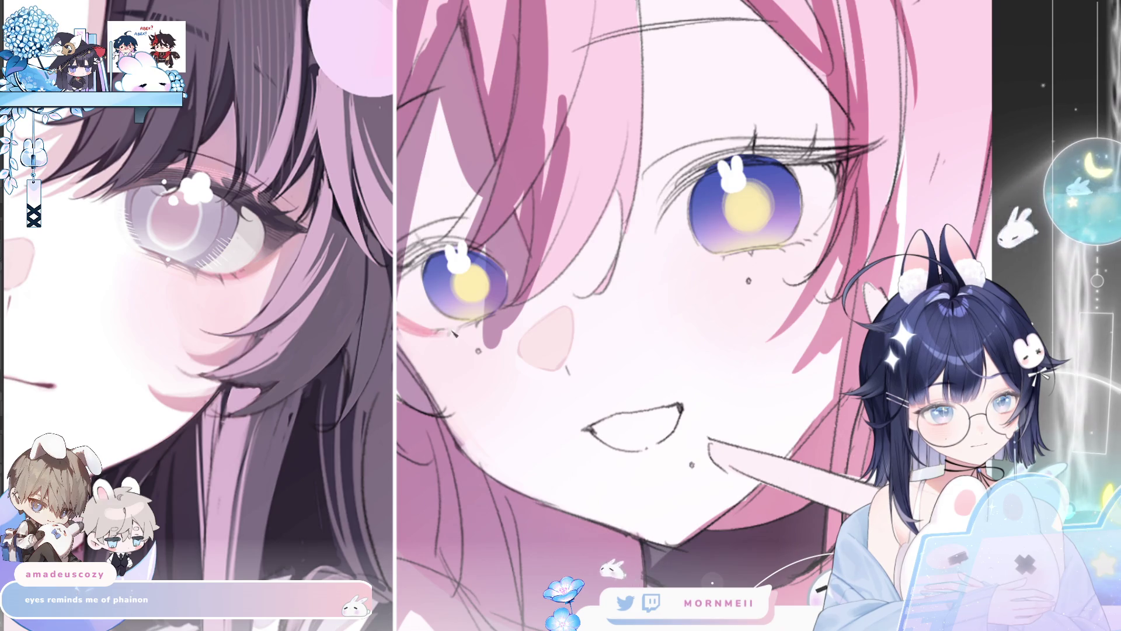
pyautogui.press('h')
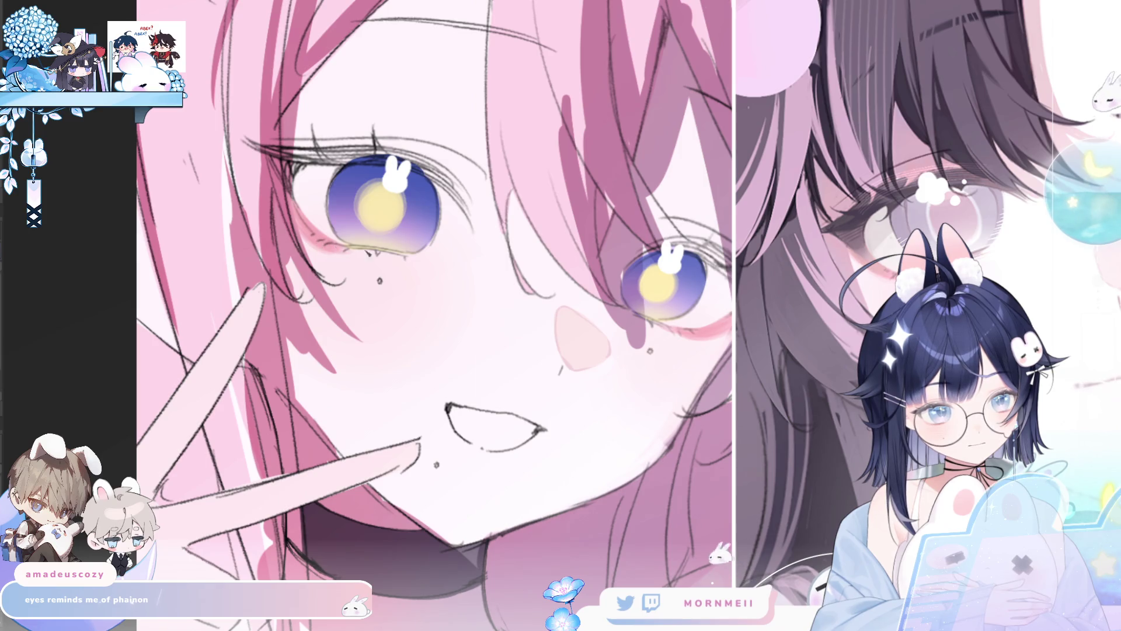
pyautogui.press('h')
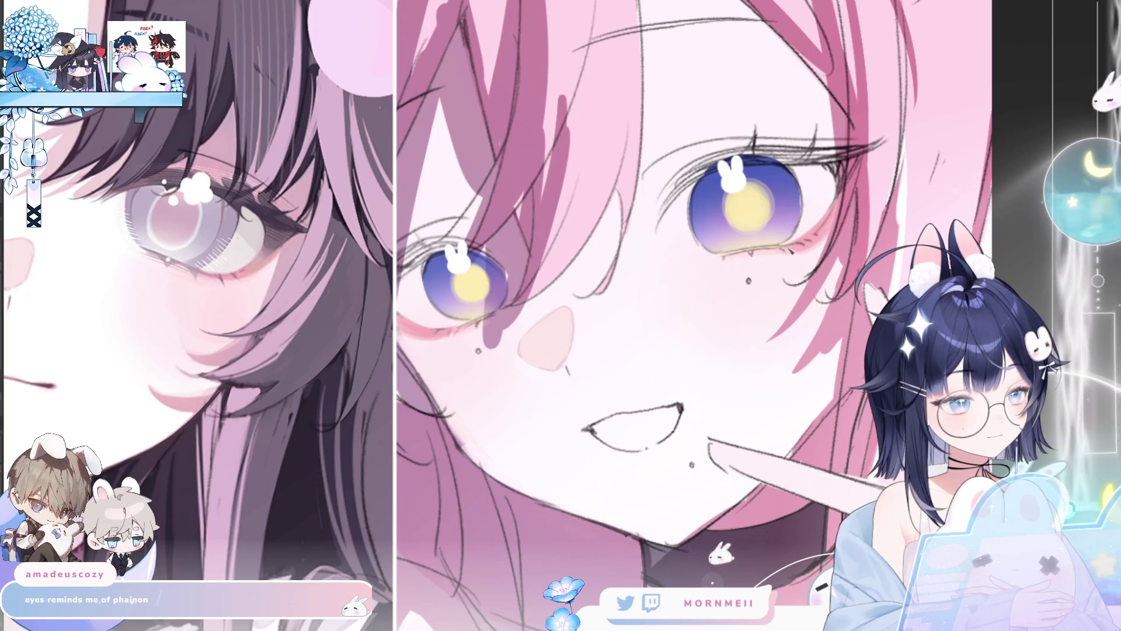
pyautogui.hotkey('ctrl', '0')
pyautogui.press('h')
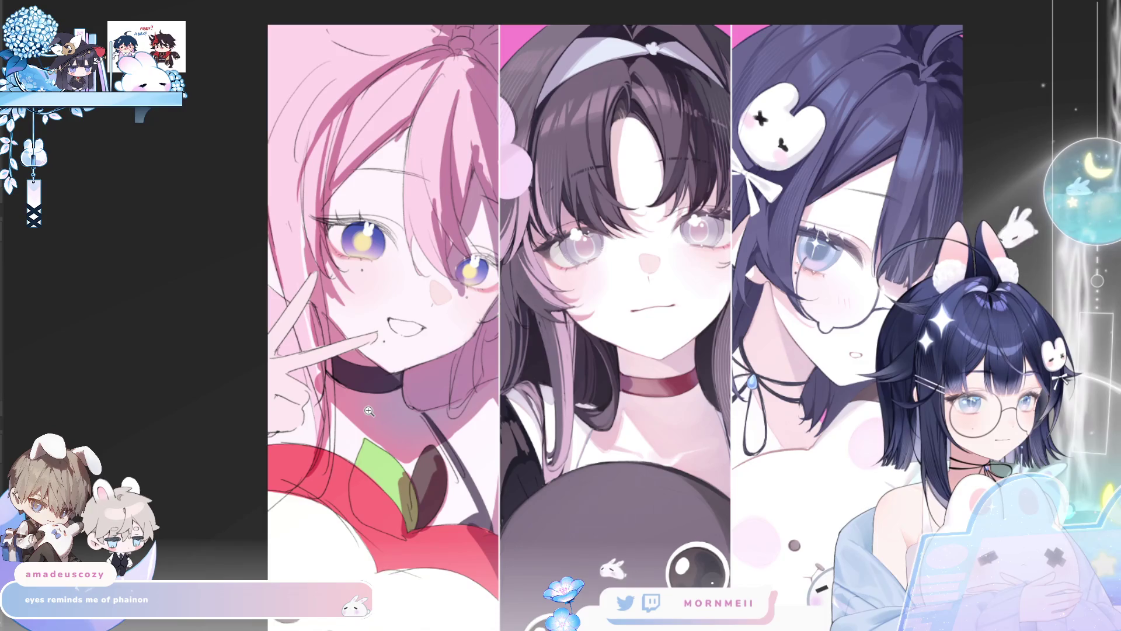
pyautogui.press('h')
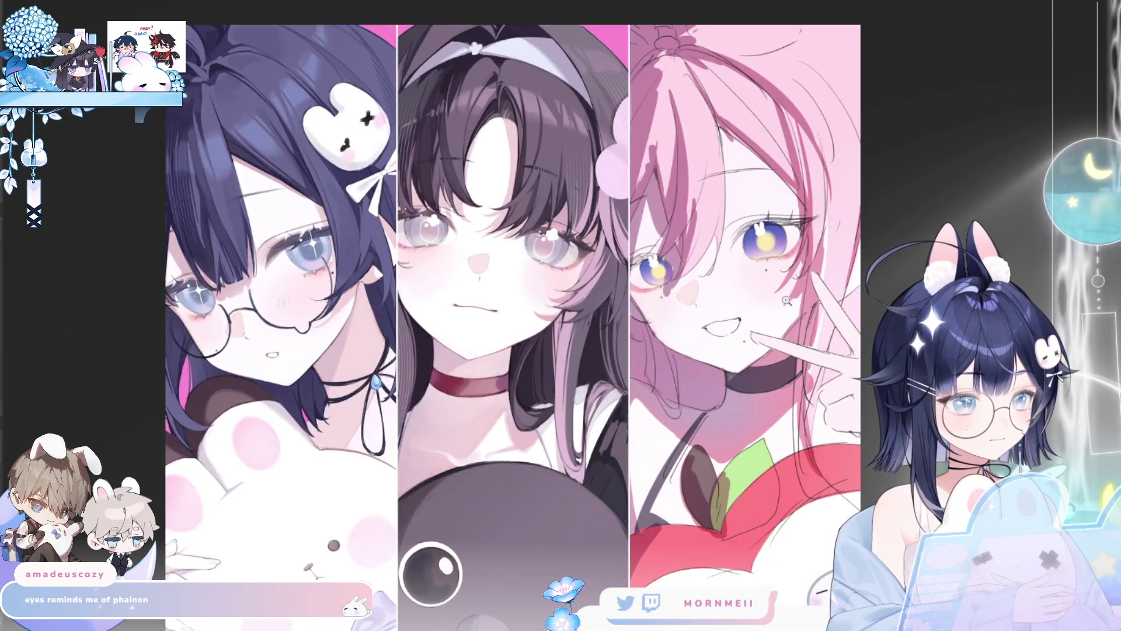
pyautogui.scroll(5, 786, 299)
pyautogui.press('h')
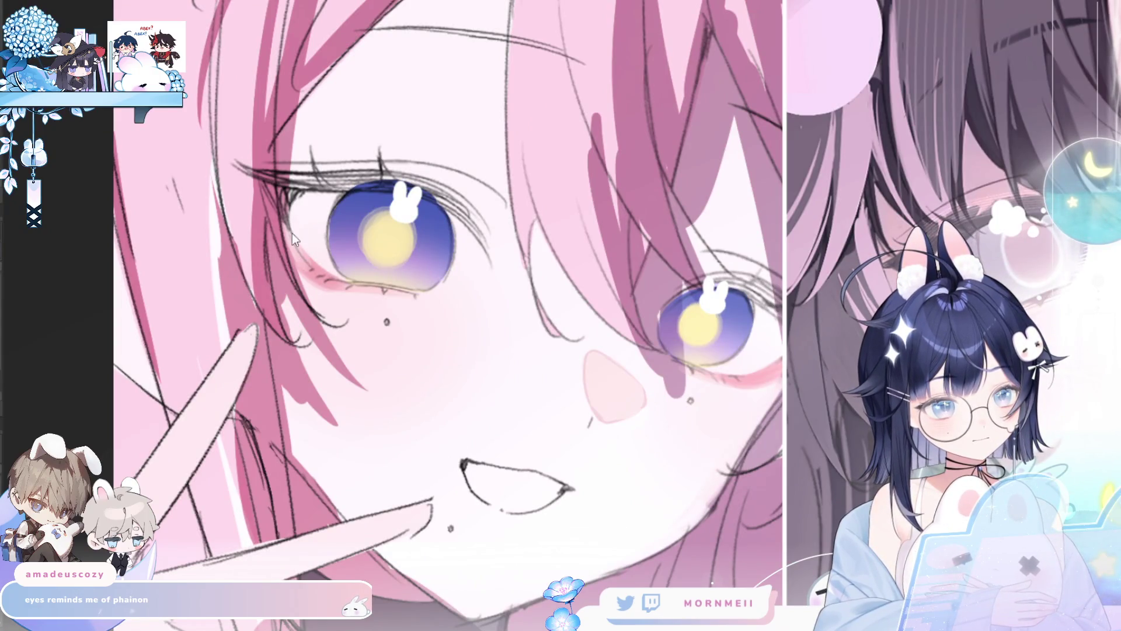
pyautogui.press('h')
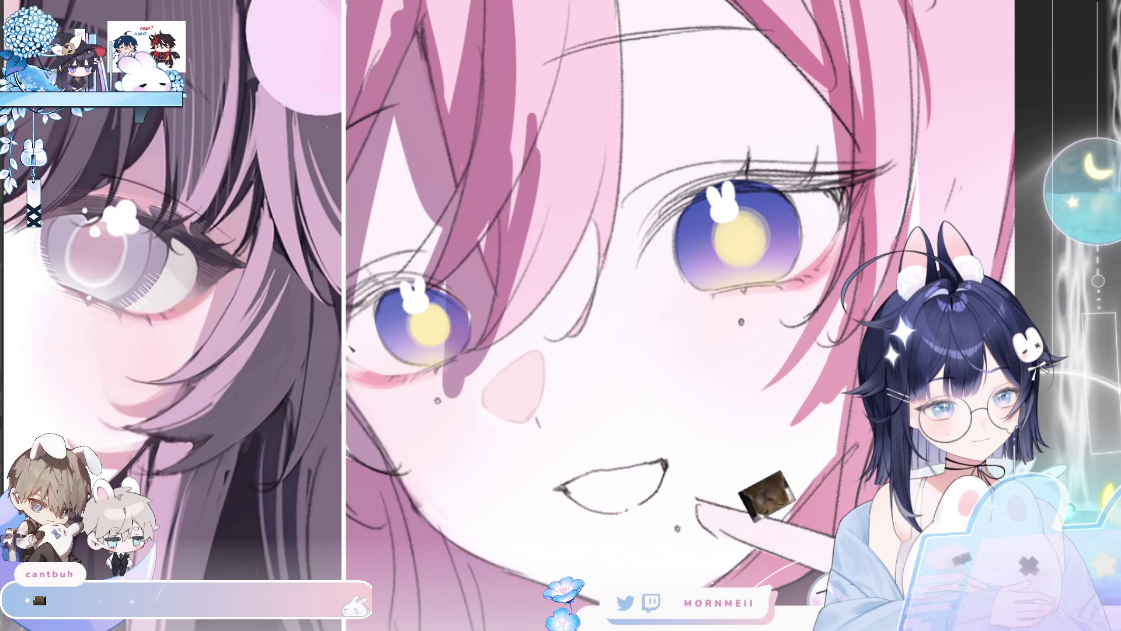
pyautogui.scroll(-5, 634, 430)
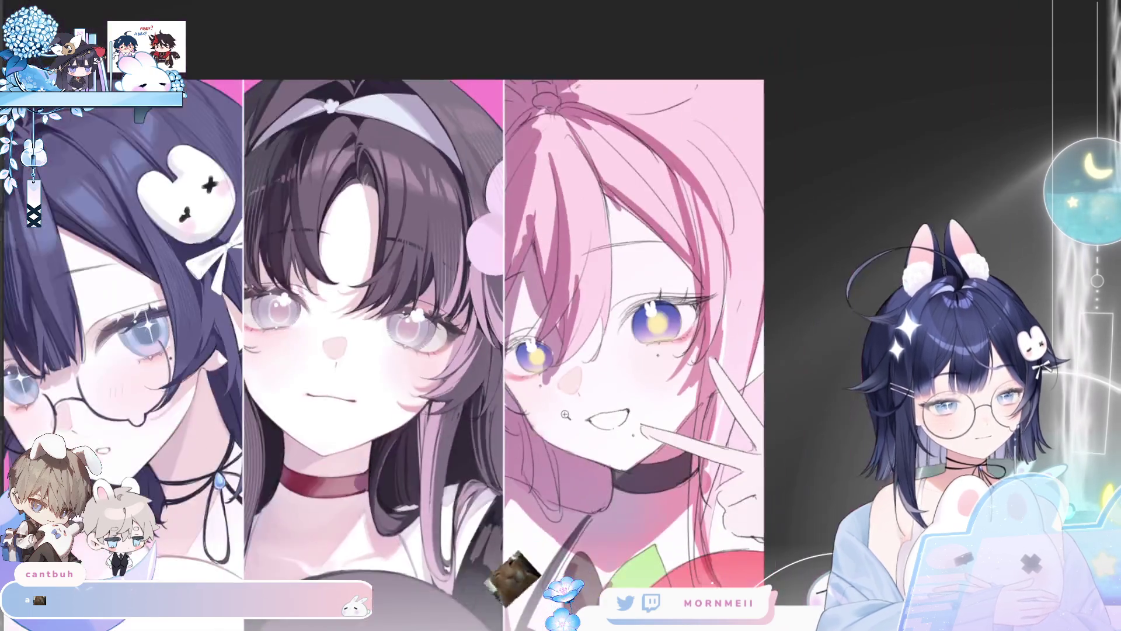
pyautogui.press('h')
pyautogui.press('h')
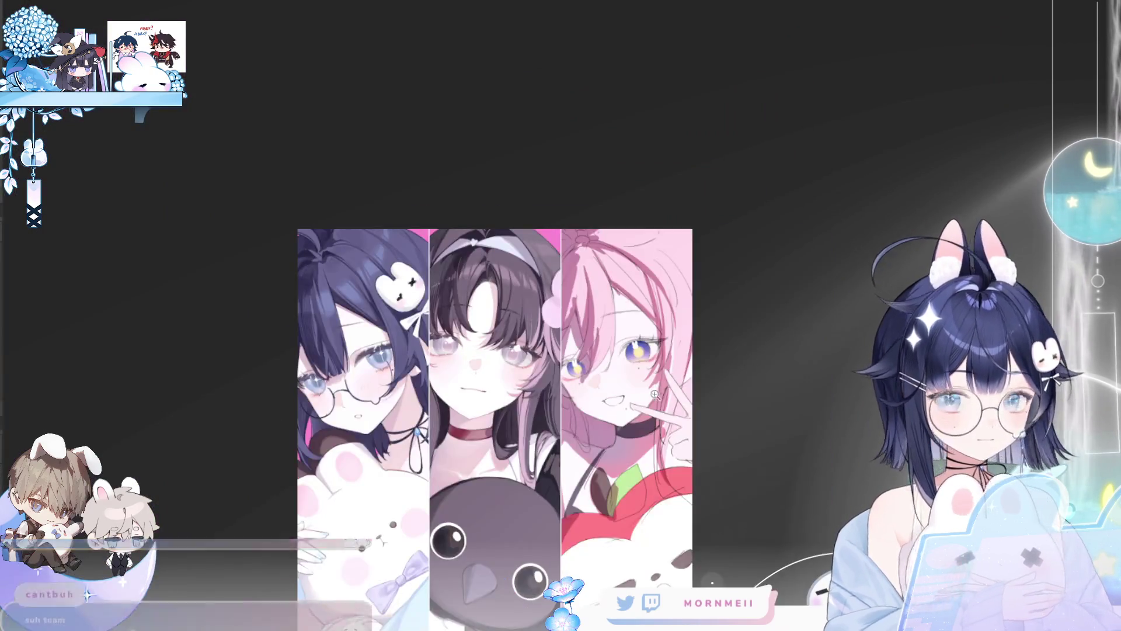
pyautogui.scroll(5, 661, 369)
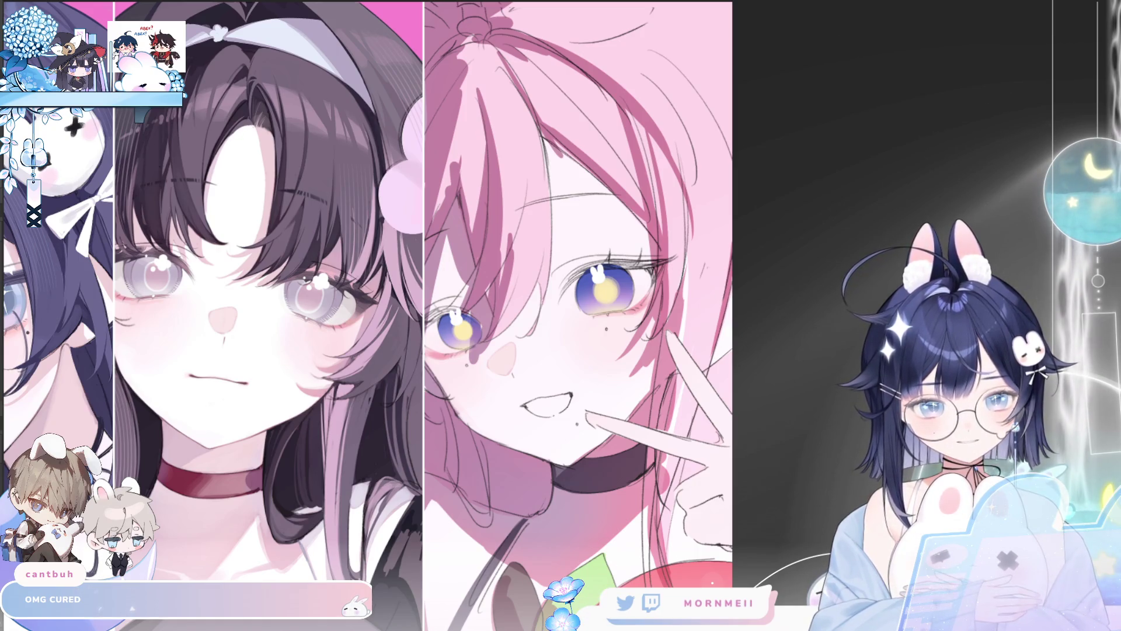
pyautogui.scroll(3, 590, 304)
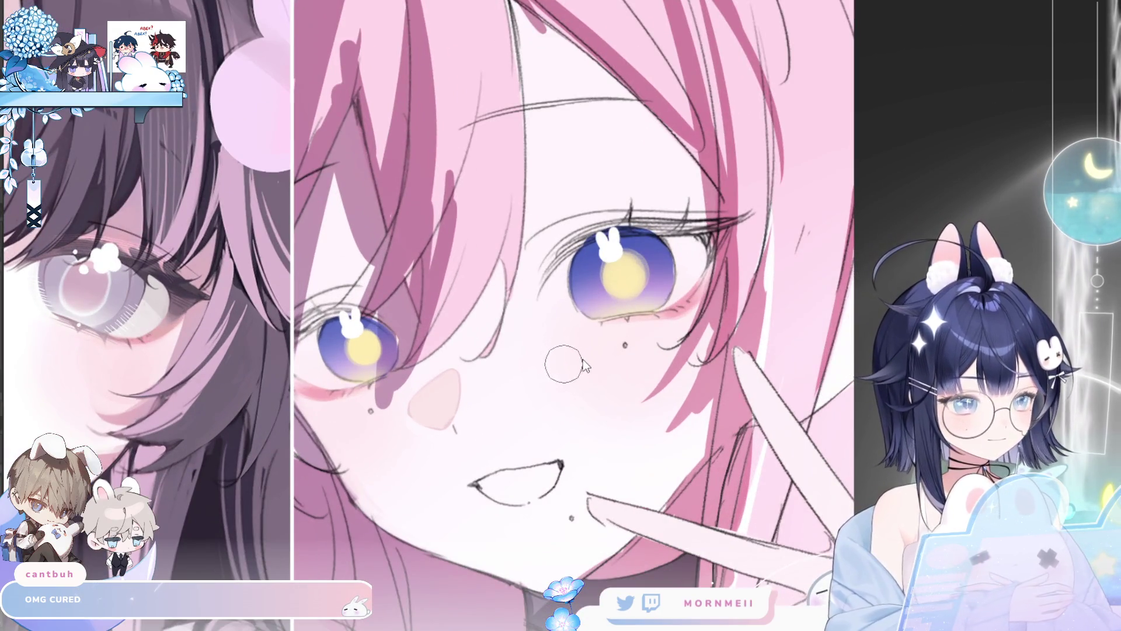
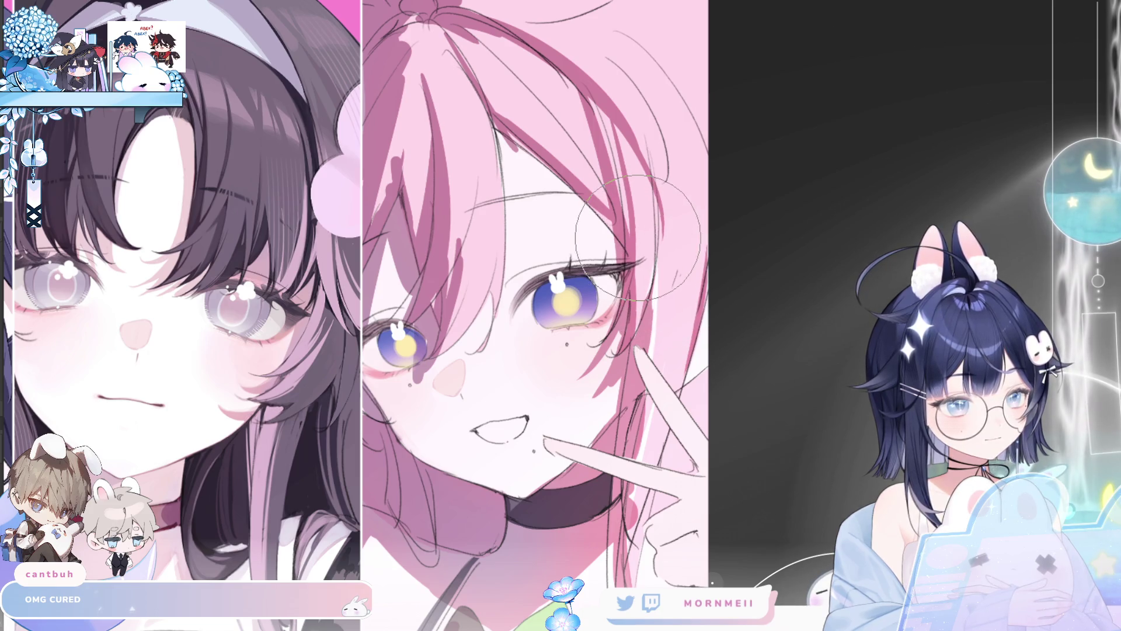
# Flip the view back and forth to check the three panels, then fit the whole illustration.
pyautogui.press('h')
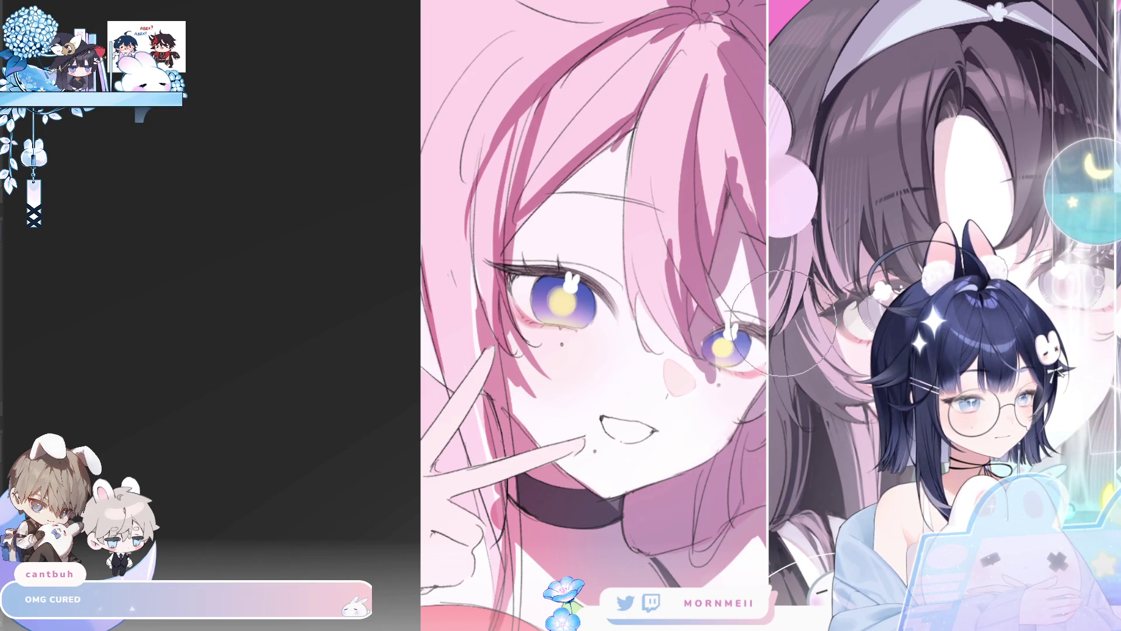
pyautogui.press('h')
pyautogui.scroll(-3, 724, 350)
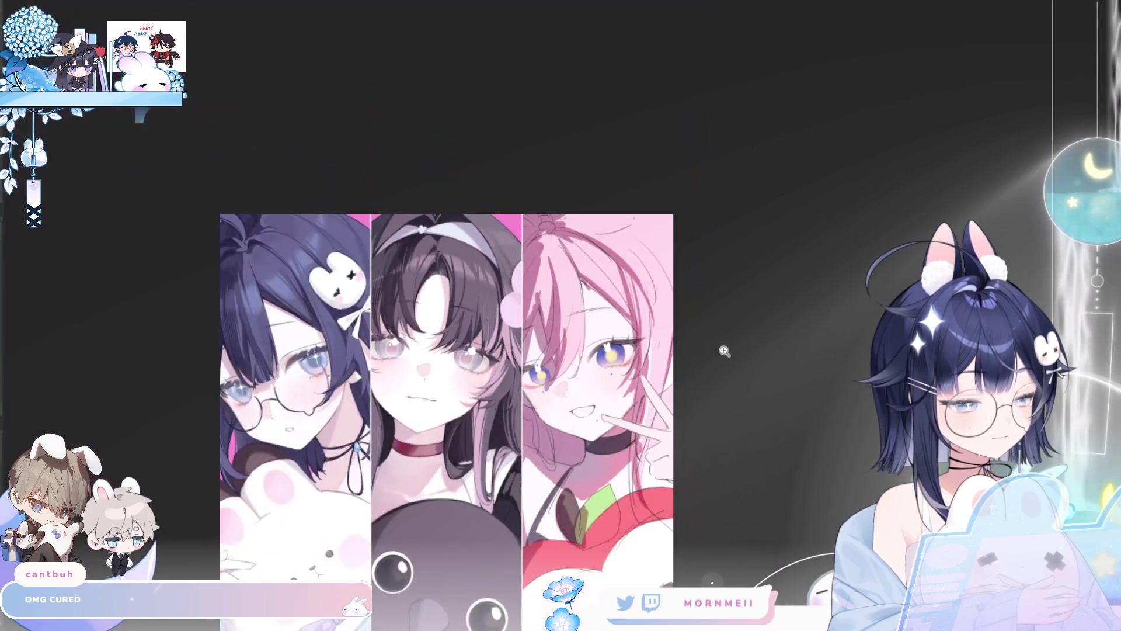
pyautogui.press('h')
pyautogui.press('h')
pyautogui.scroll(-3, 671, 374)
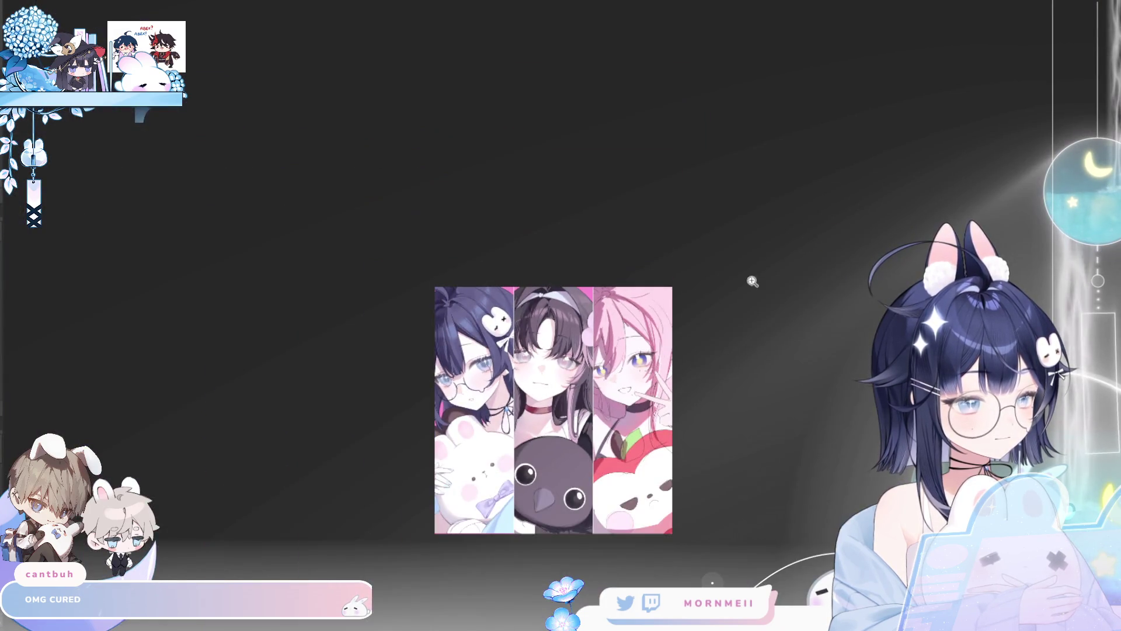
pyautogui.press('h')
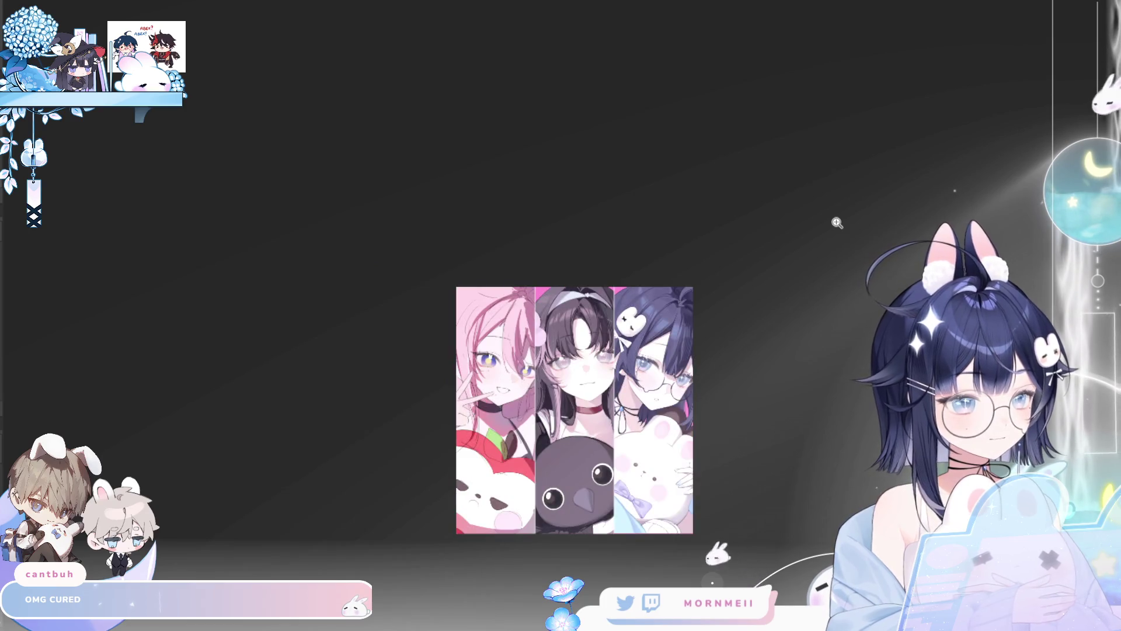
pyautogui.press('h')
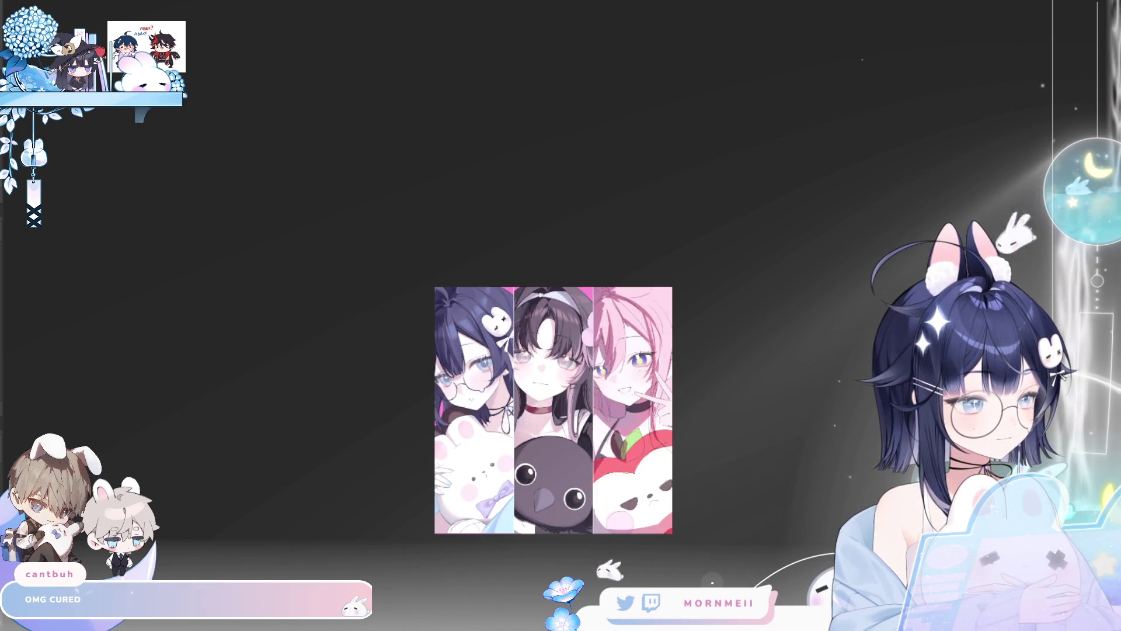
pyautogui.scroll(5, 640, 351)
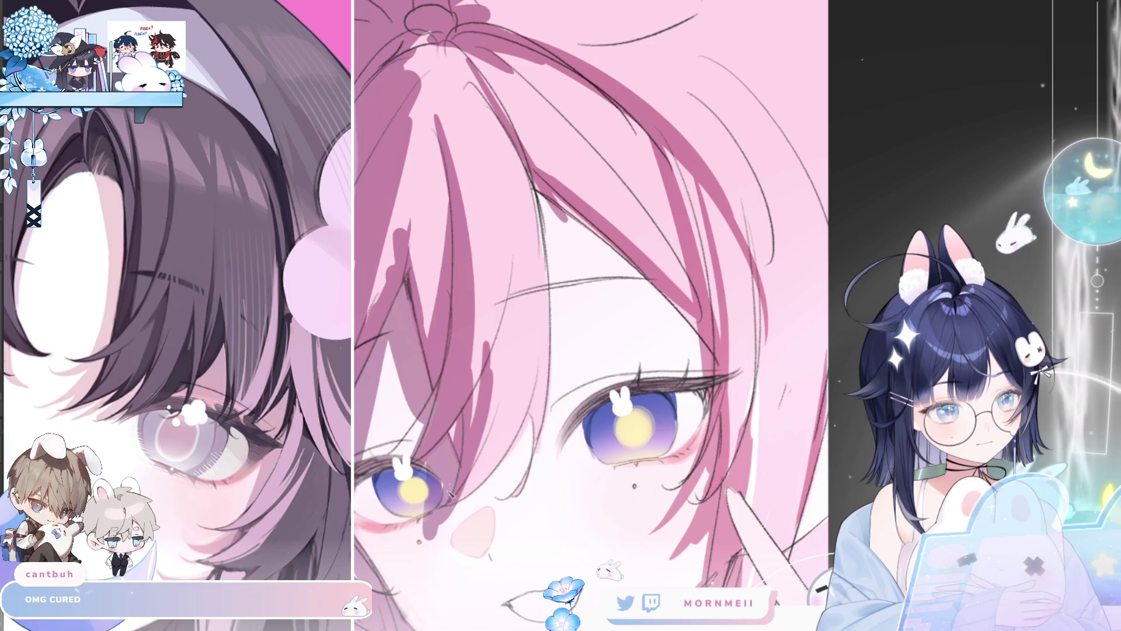
pyautogui.hotkey('ctrl', '0')
pyautogui.scroll(-2, 849, 209)
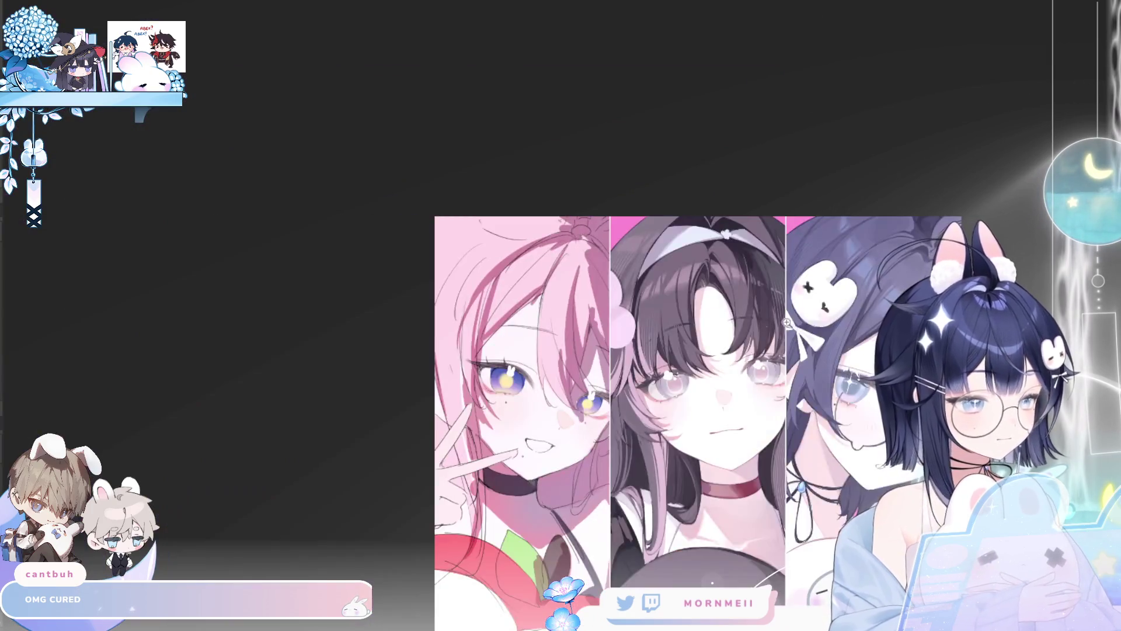
pyautogui.scroll(-2, 854, 237)
# Compare the faces mirrored and normal repeatedly, zooming in on the pink-haired girl's face.
pyautogui.press('m')
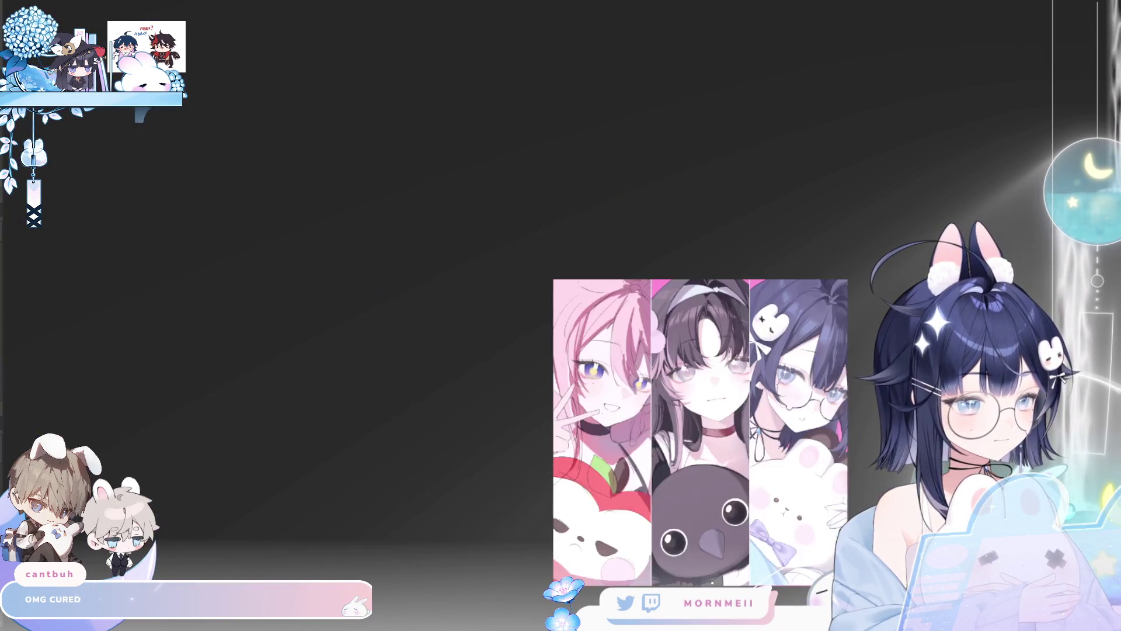
pyautogui.press('m')
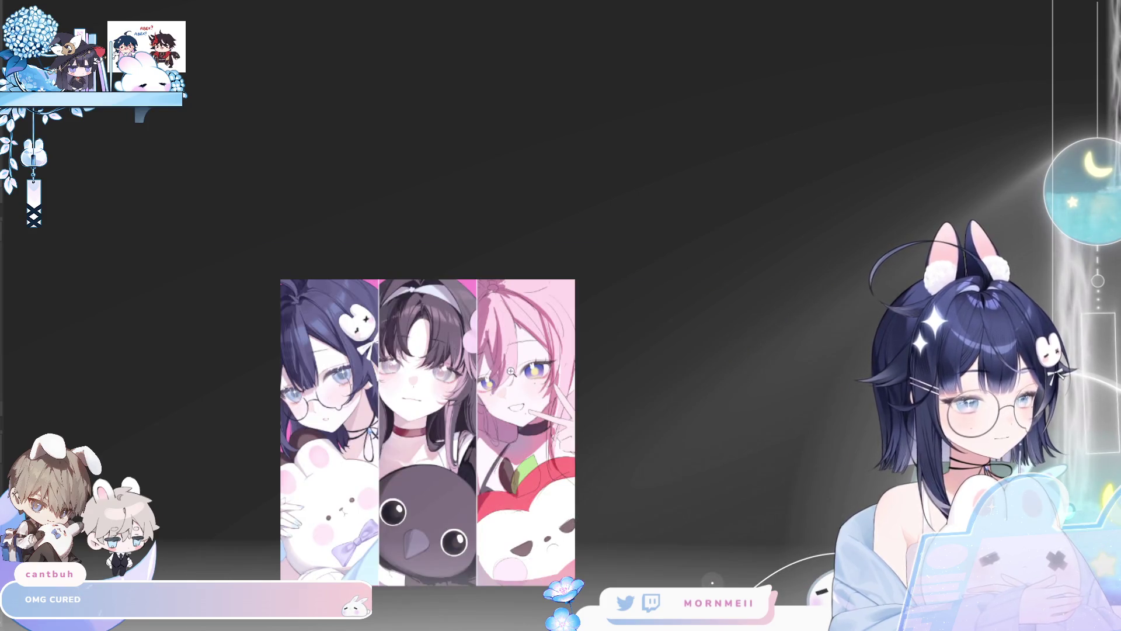
pyautogui.scroll(4, 510, 370)
pyautogui.press('m')
pyautogui.press('m')
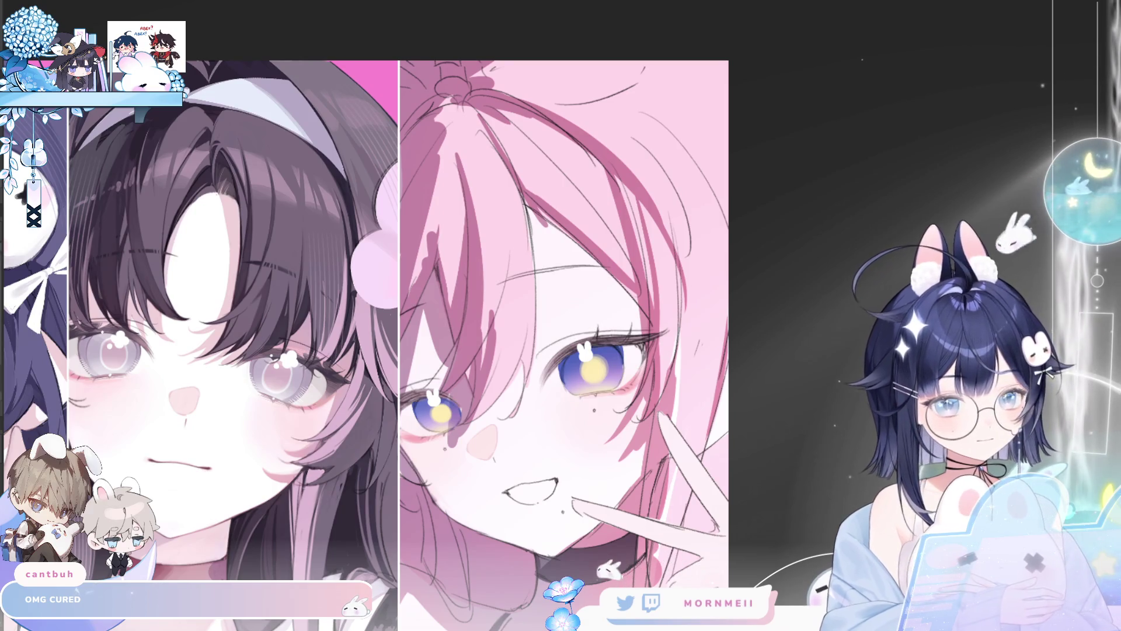
pyautogui.scroll(2, 580, 452)
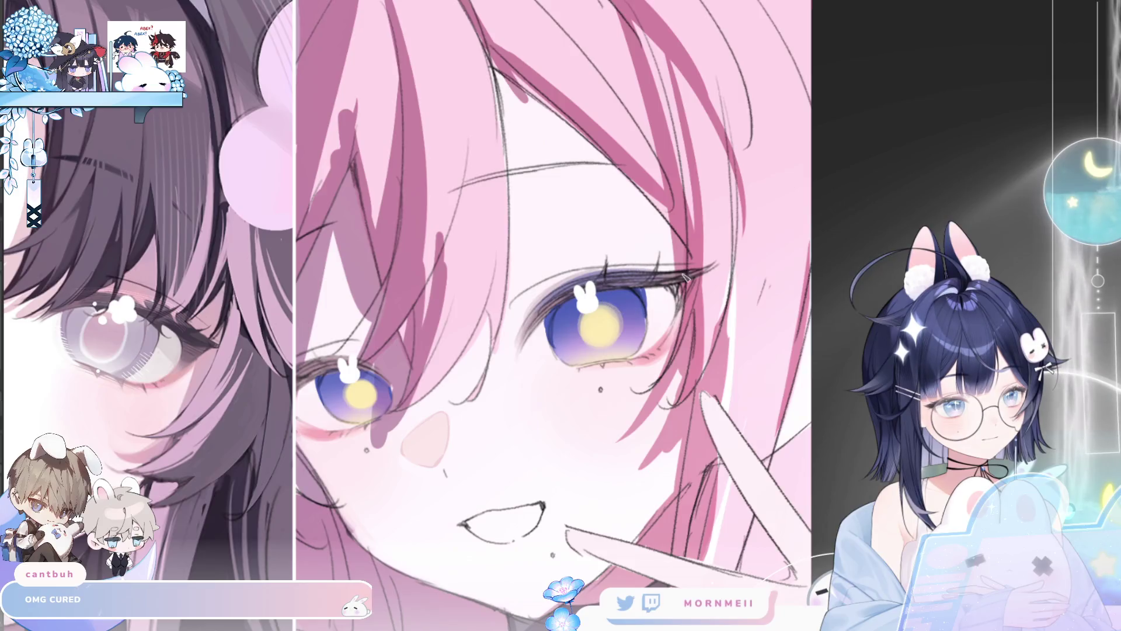
pyautogui.press('m')
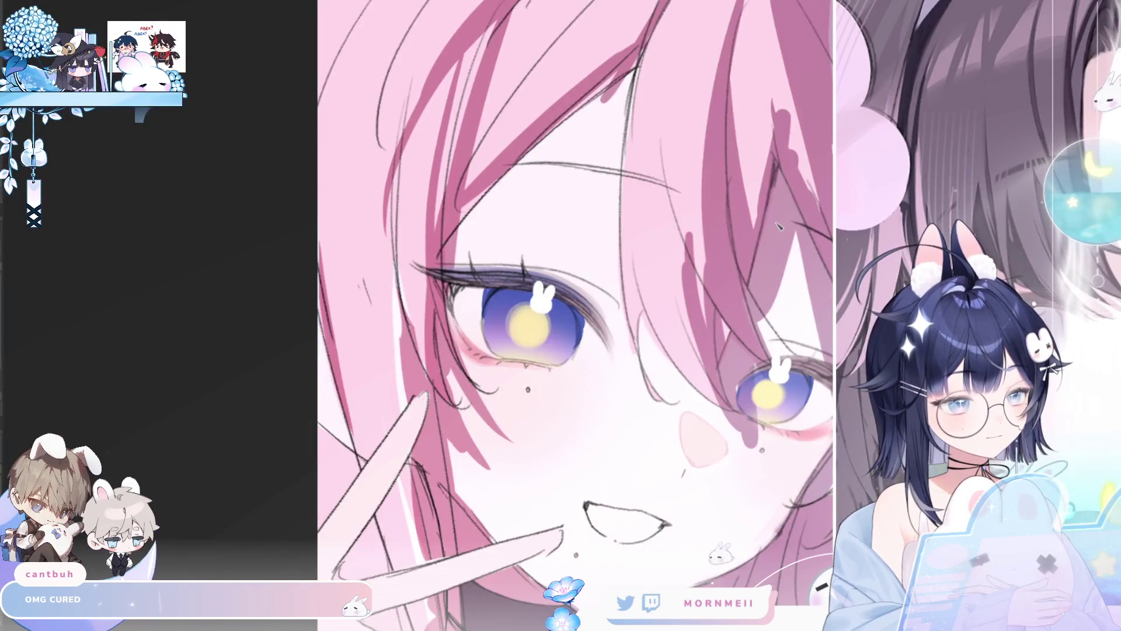
pyautogui.press('m')
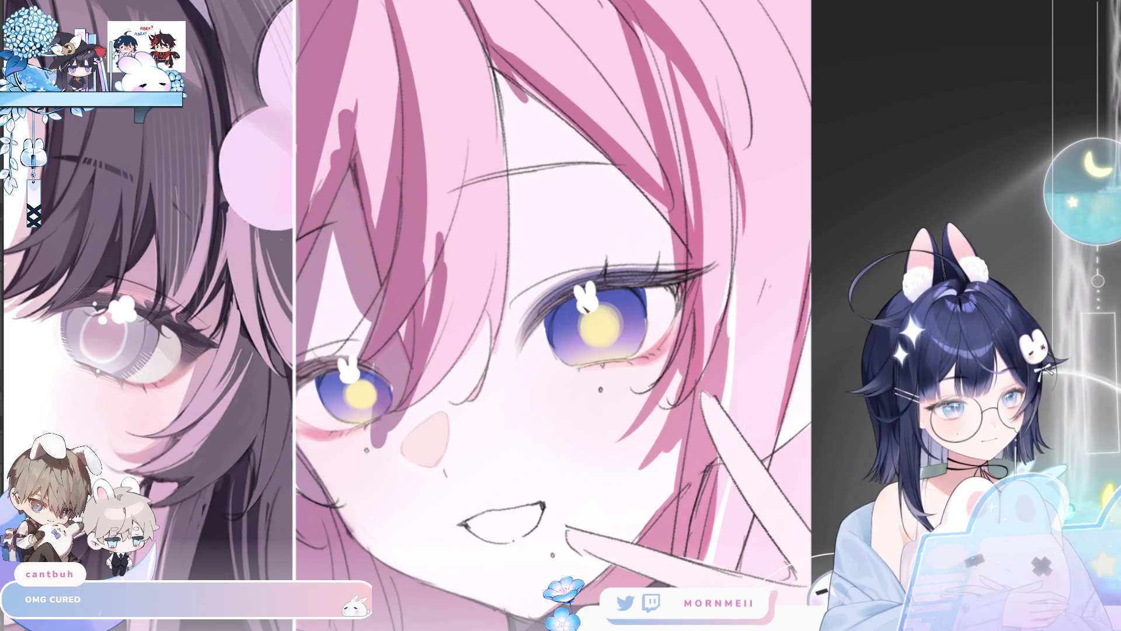
pyautogui.press('m')
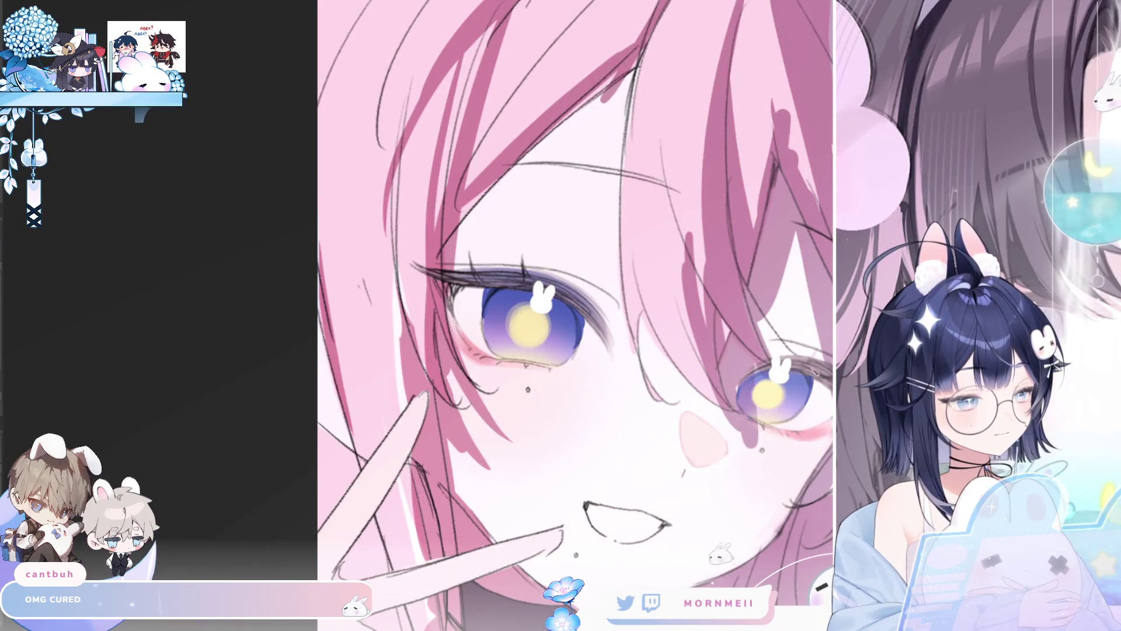
pyautogui.scroll(-3, 338, 424)
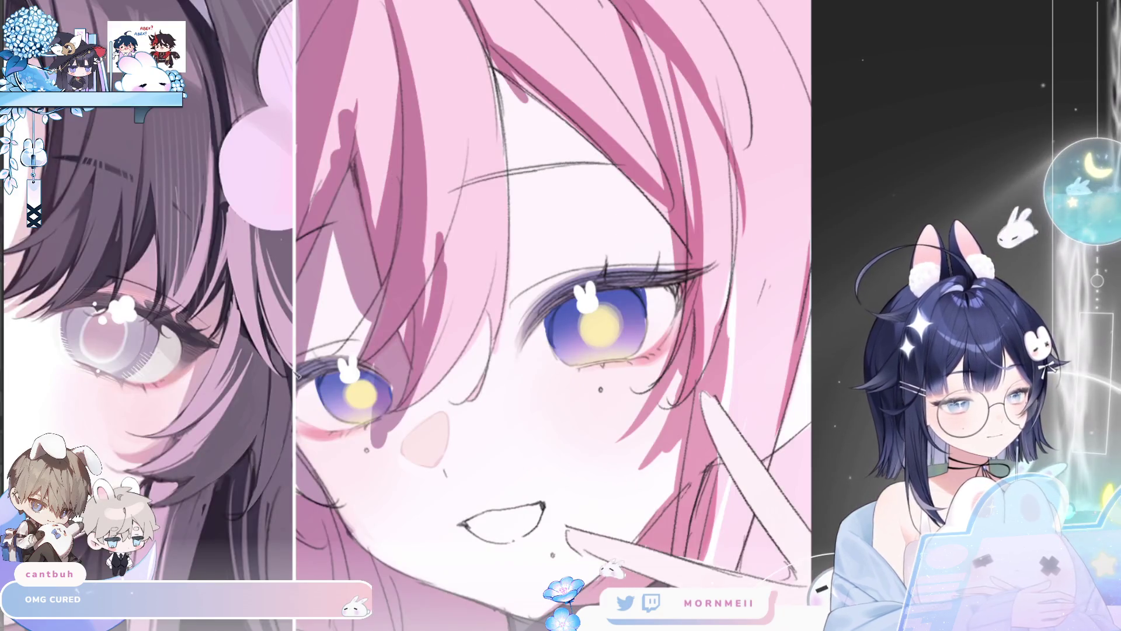
pyautogui.scroll(-3, 338, 424)
pyautogui.press('m')
pyautogui.press('m')
pyautogui.scroll(3, 303, 471)
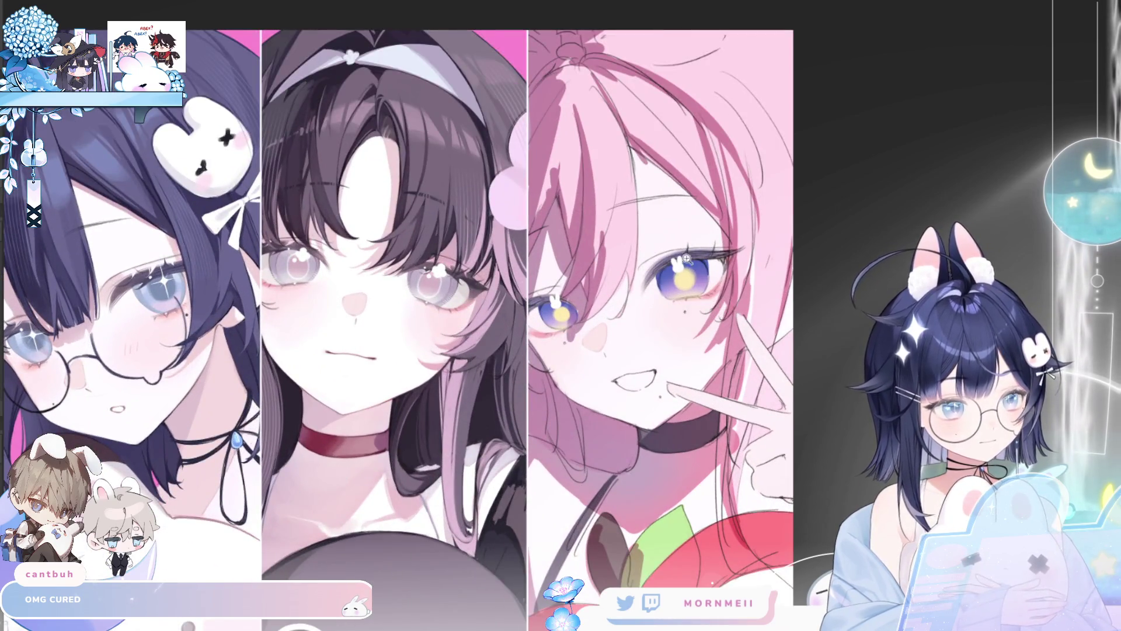
pyautogui.scroll(2, 683, 263)
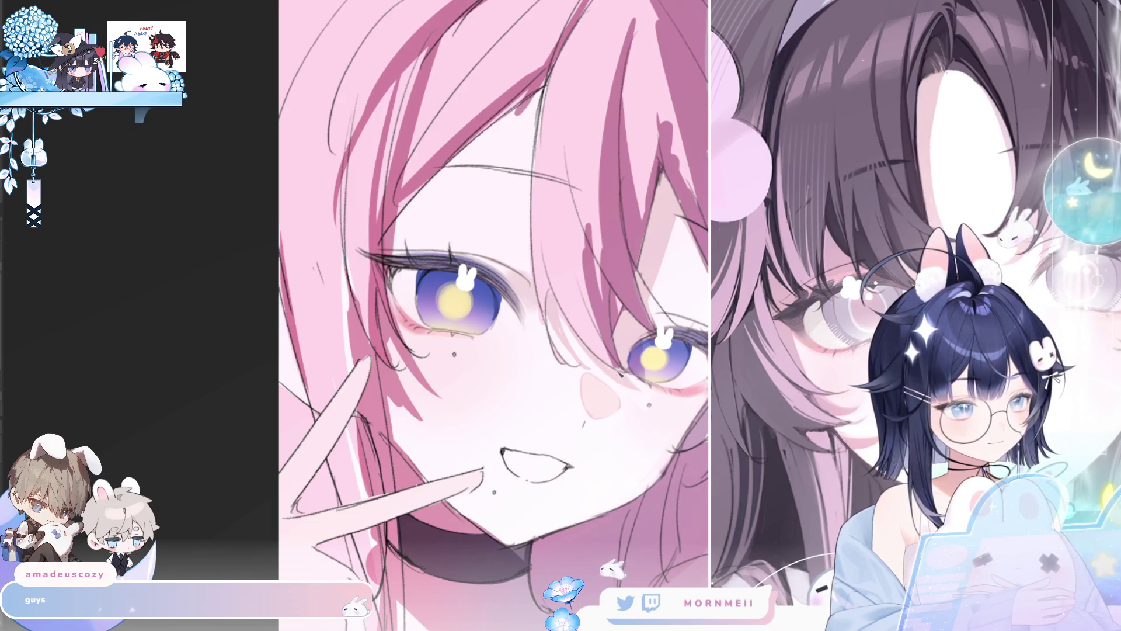
pyautogui.press('h')
pyautogui.press('h')
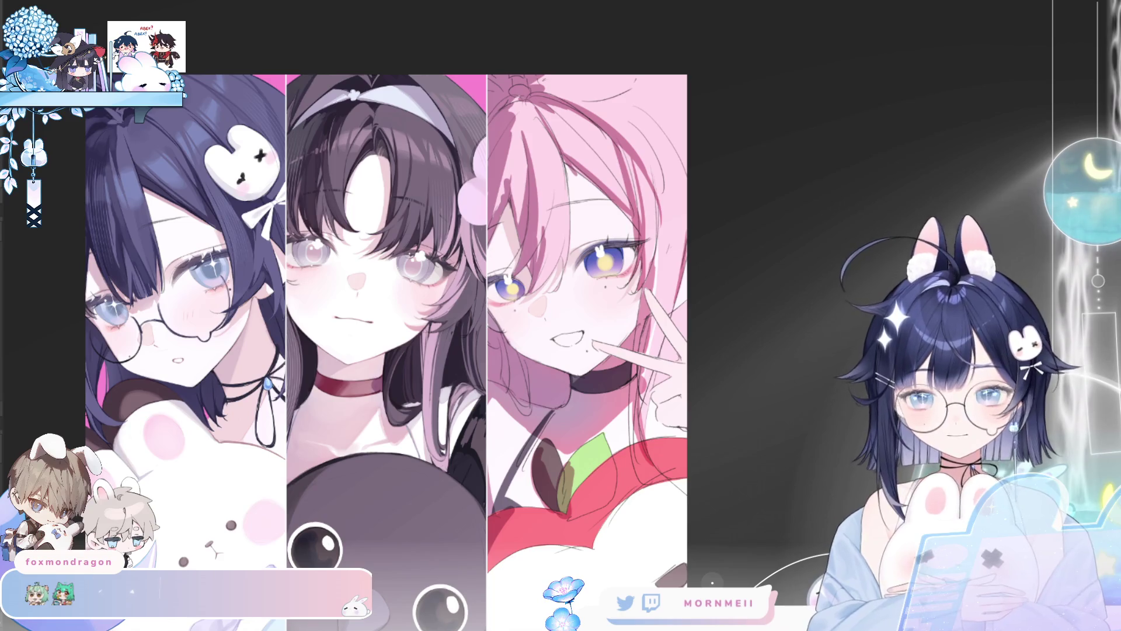
pyautogui.press('m')
pyautogui.press('m')
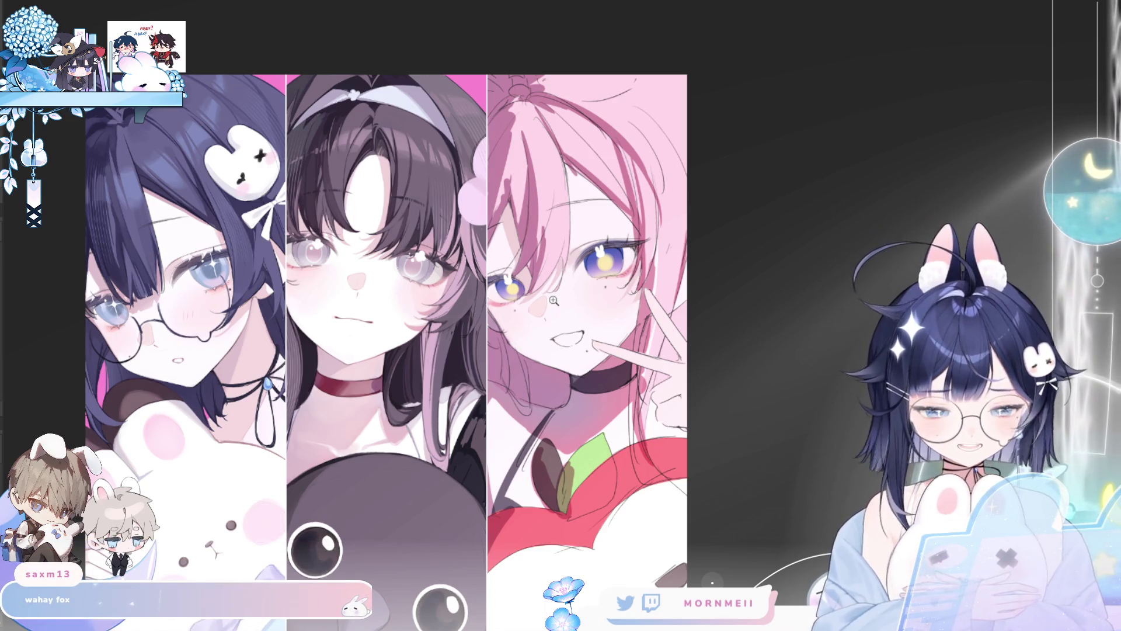
pyautogui.click(554, 301)
pyautogui.press('h')
pyautogui.press('h')
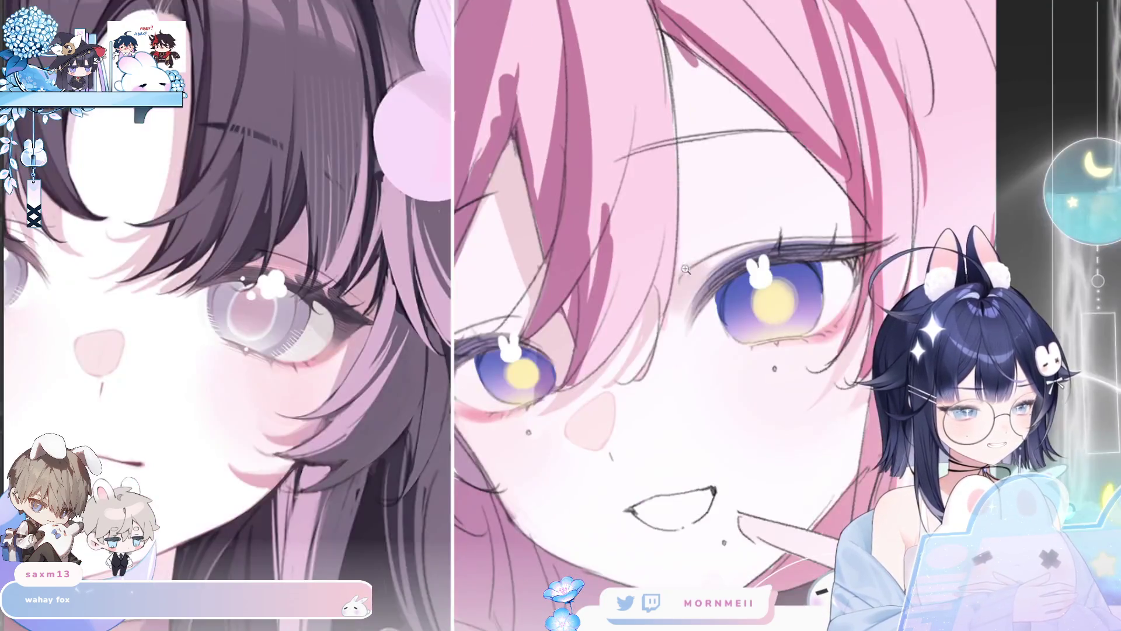
pyautogui.hotkey('ctrl', '0')
pyautogui.scroll(2, 963, 181)
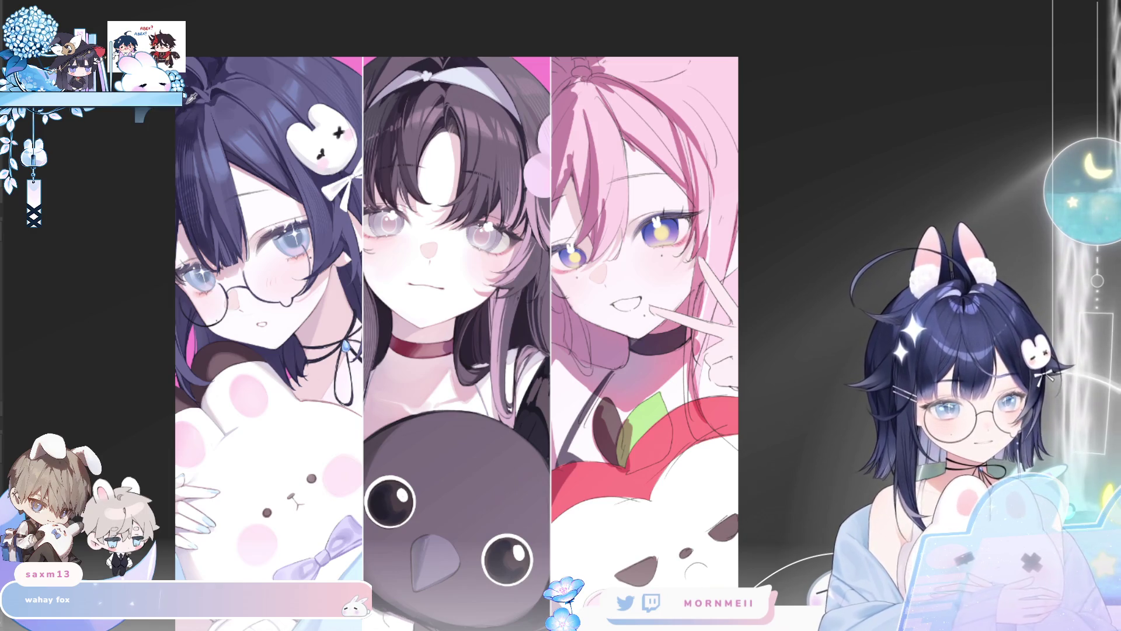
pyautogui.scroll(3, 217, 165)
pyautogui.scroll(2, 284, 406)
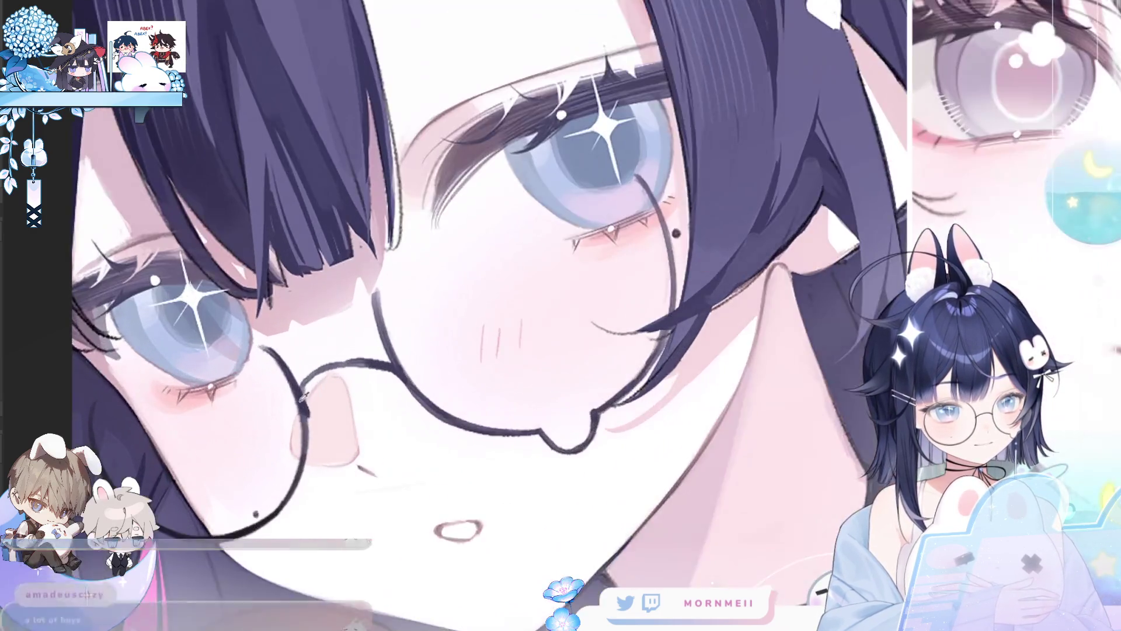
pyautogui.scroll(2, 299, 307)
pyautogui.scroll(2, 317, 206)
pyautogui.scroll(2, 376, 137)
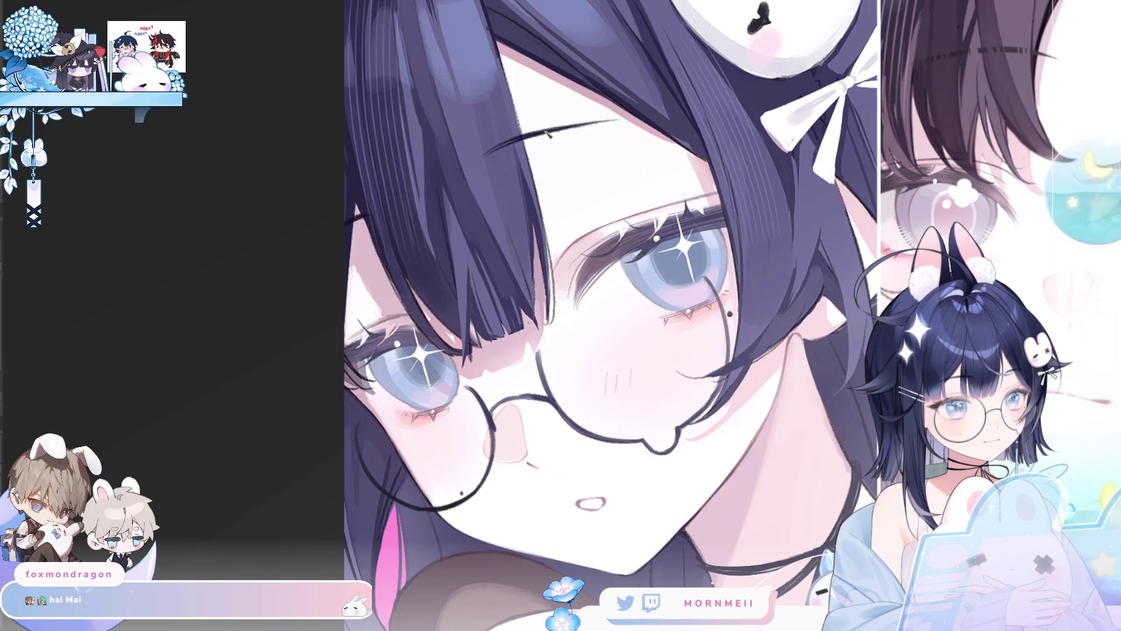
pyautogui.scroll(-3, 466, 188)
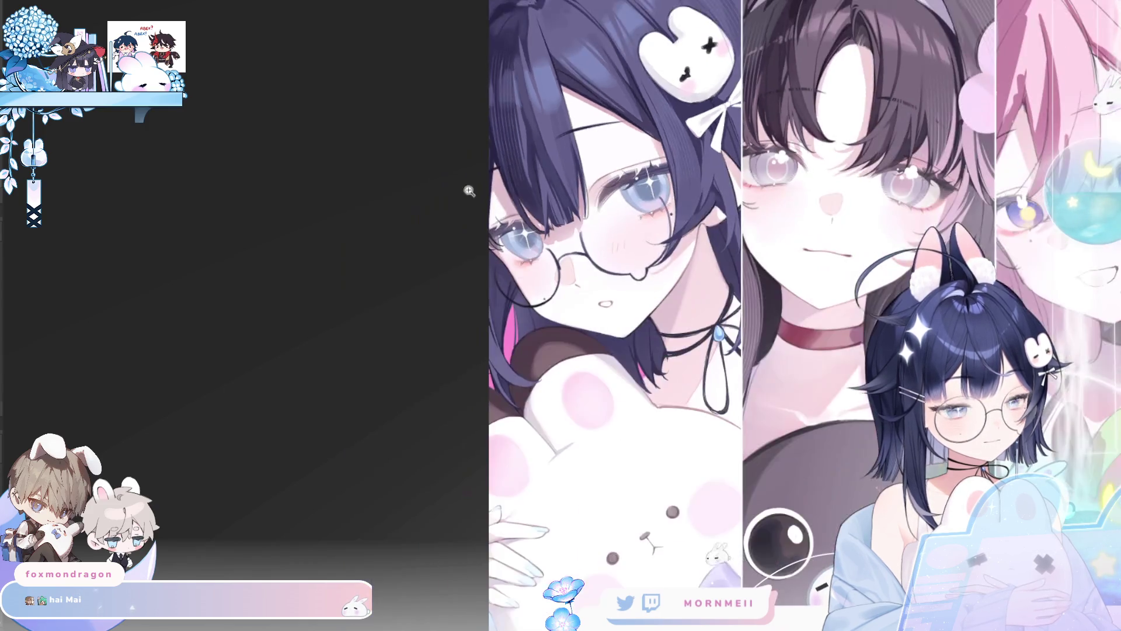
# Keep mirror-checking the pink face and composition, enlarging the brush one notch.
pyautogui.press('m')
pyautogui.press('m')
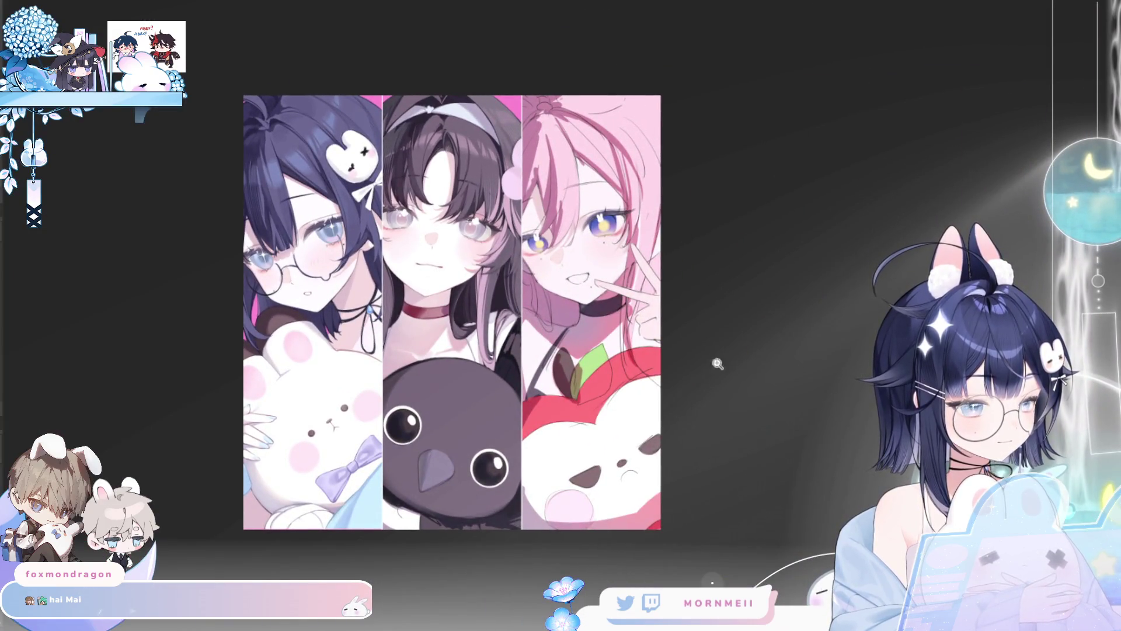
pyautogui.scroll(5, 625, 217)
pyautogui.press('m')
pyautogui.press('m')
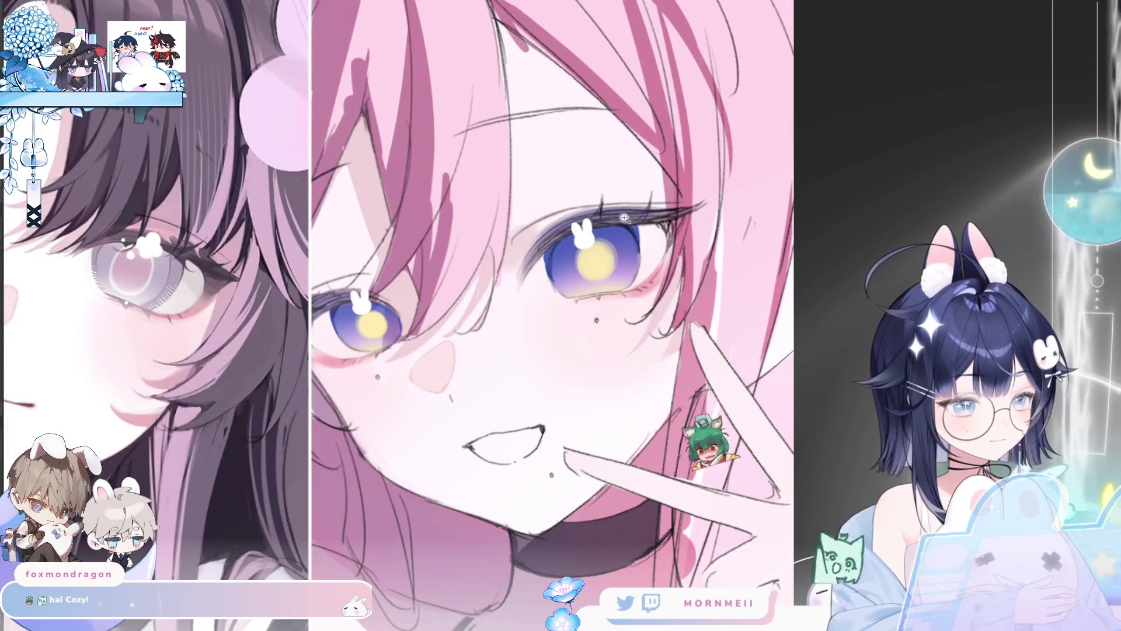
pyautogui.scroll(-5, 625, 217)
pyautogui.press('m')
pyautogui.press('m')
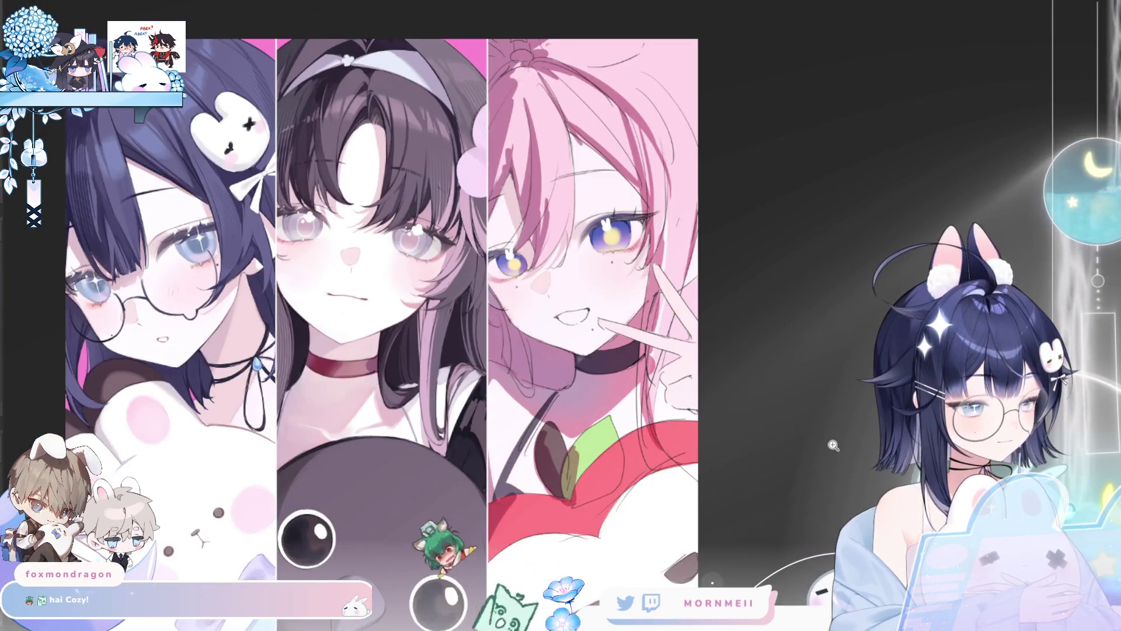
pyautogui.scroll(-2, 833, 445)
pyautogui.scroll(5, 833, 445)
pyautogui.press('m')
pyautogui.press('m')
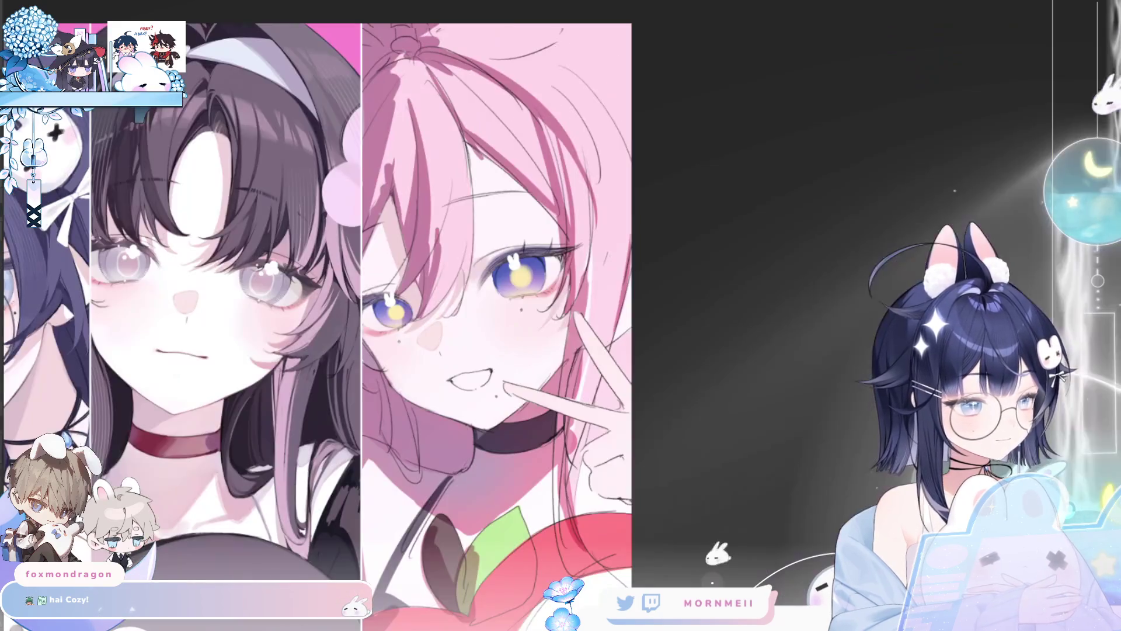
pyautogui.press('m')
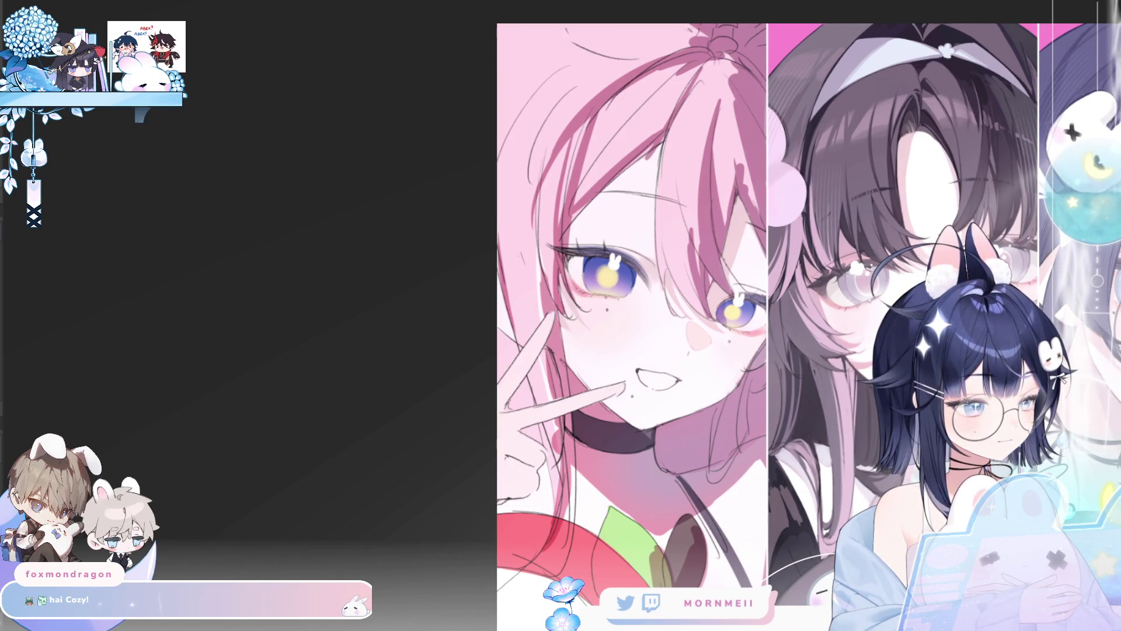
pyautogui.press('m')
pyautogui.press('m')
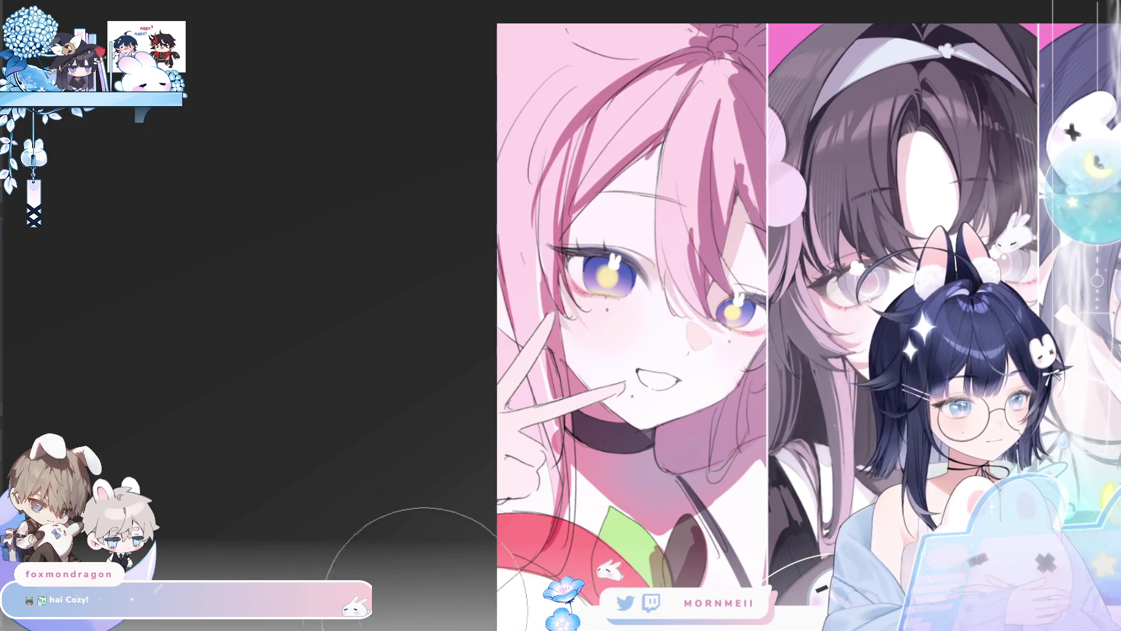
pyautogui.press('m')
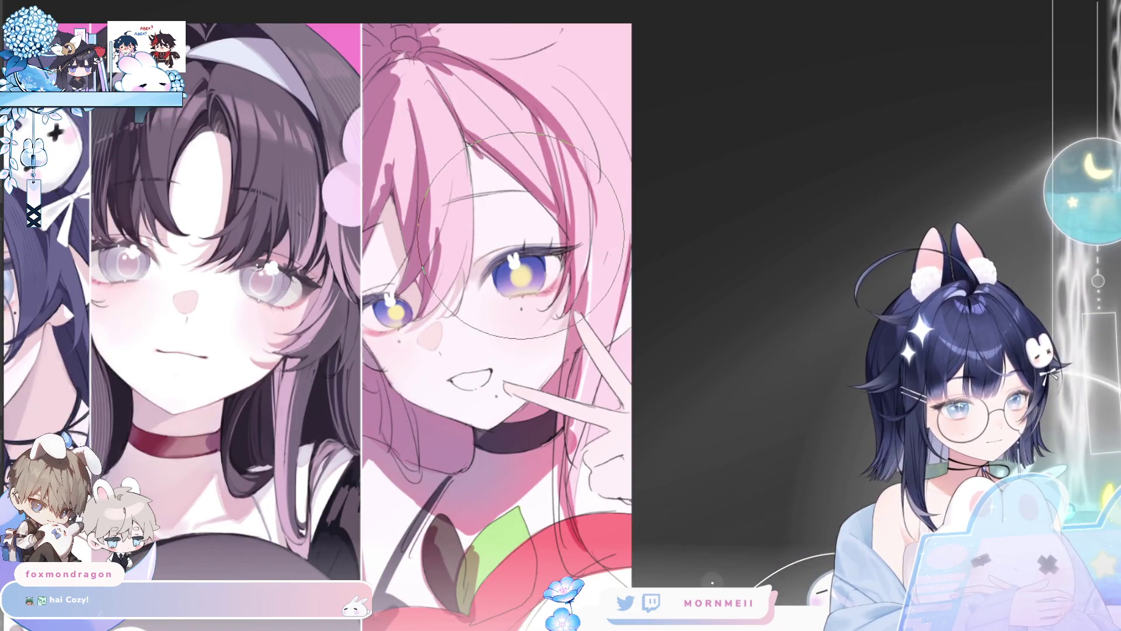
pyautogui.press(']')
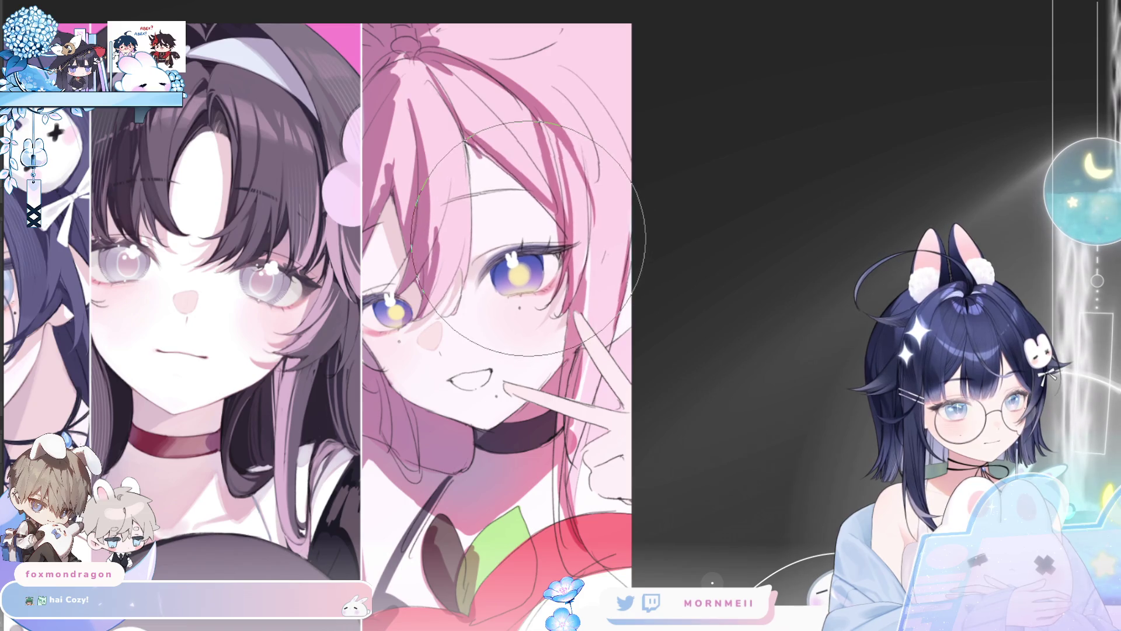
pyautogui.press('m')
pyautogui.press('m')
pyautogui.press('m')
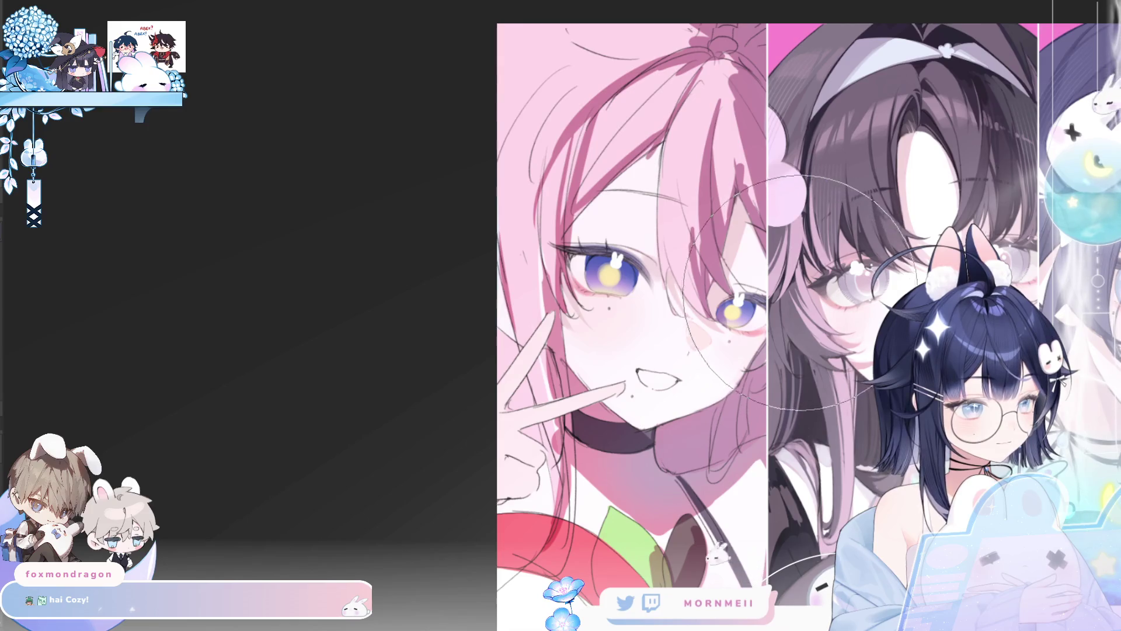
pyautogui.press('m')
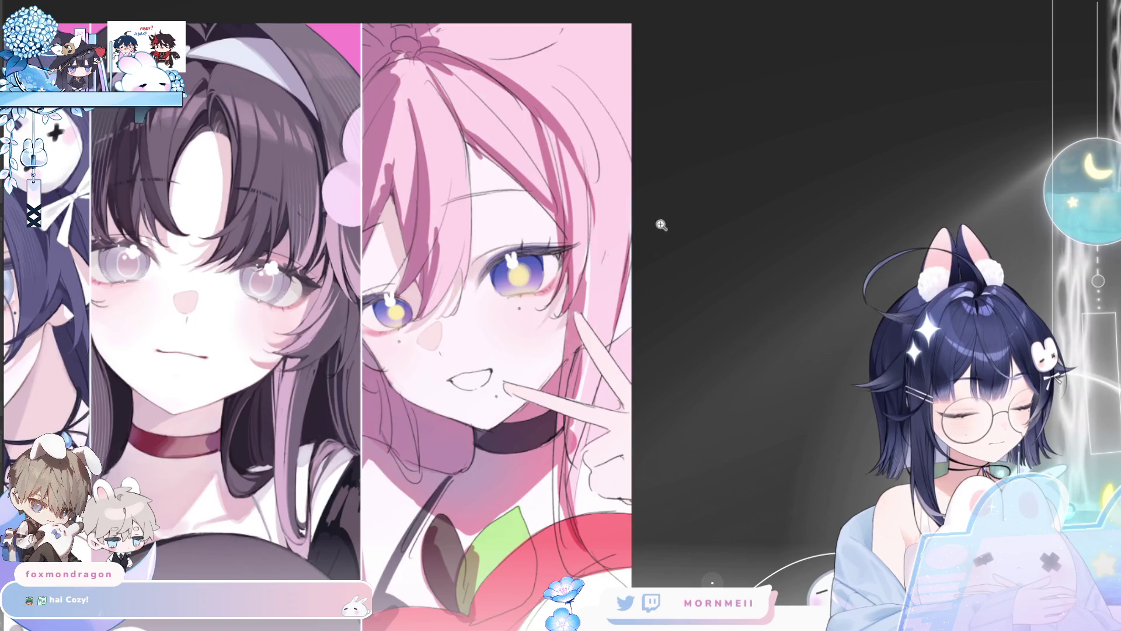
pyautogui.hotkey('ctrl', '0')
pyautogui.press('m')
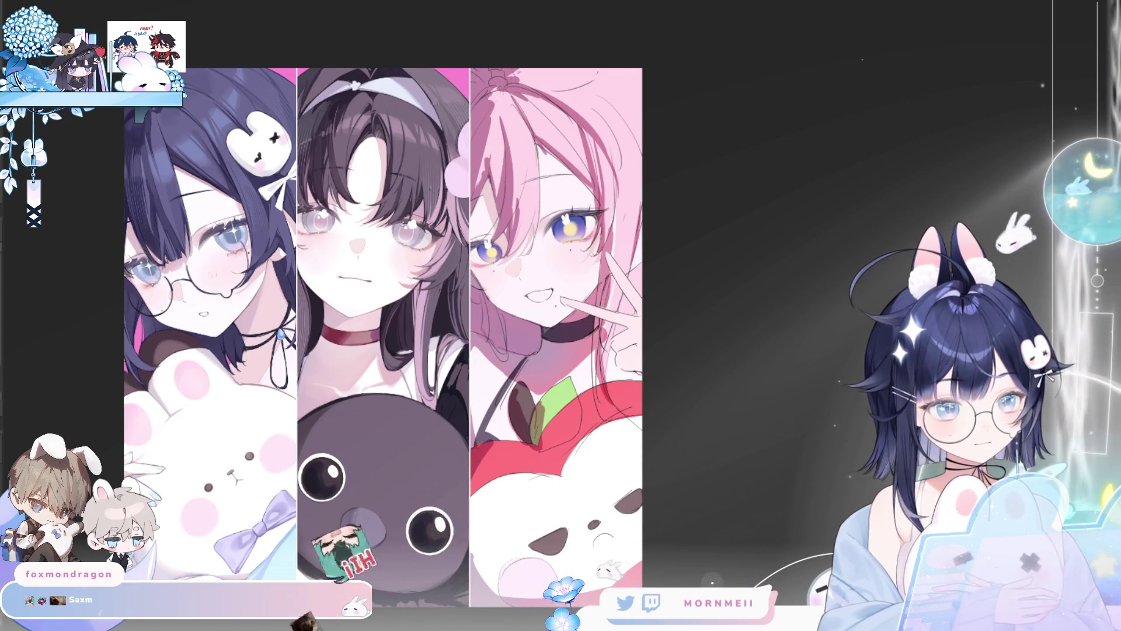
# Select and transform the pink-haired girl's panel, zoom into her face and shrink the brush for the mouth.
pyautogui.hotkey('ctrl', 't')
pyautogui.press('Return')
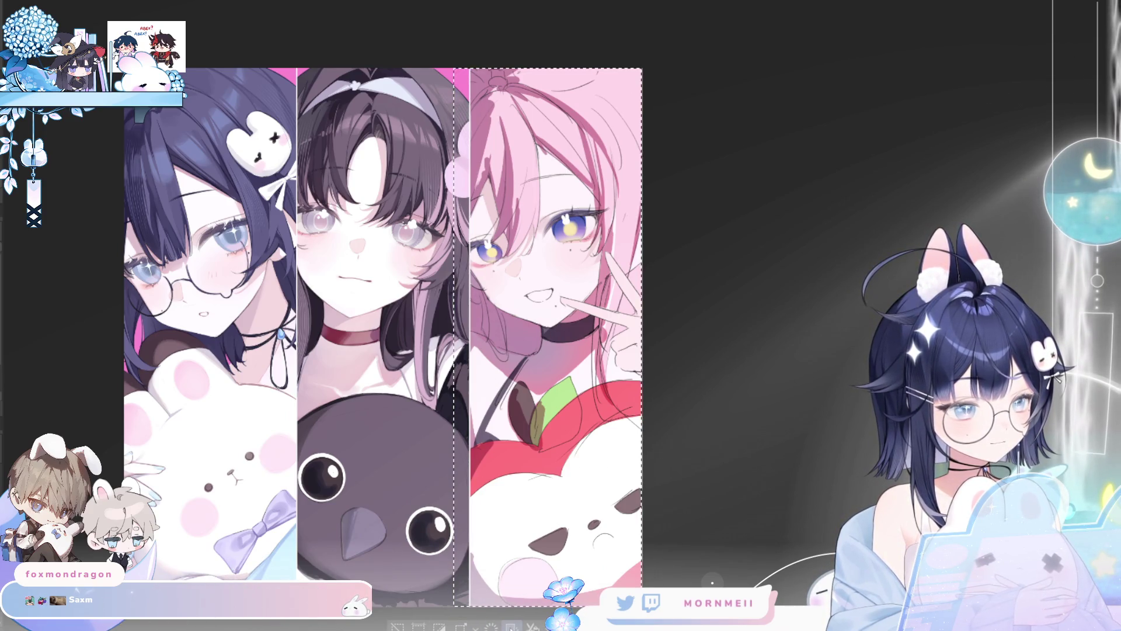
pyautogui.click(511, 626)
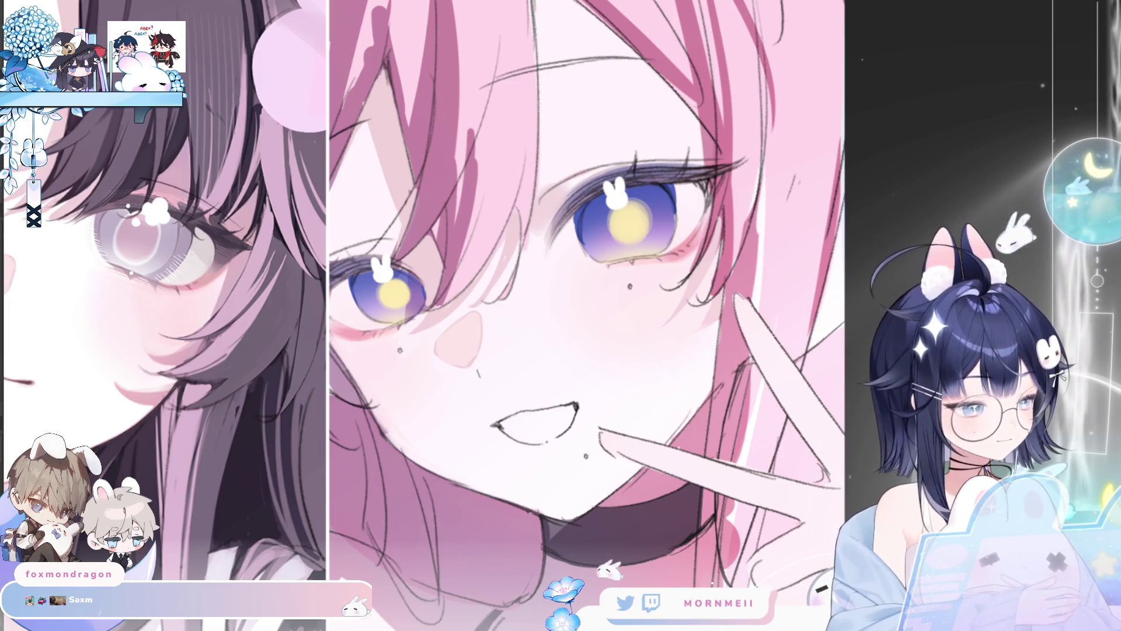
pyautogui.click(528, 445)
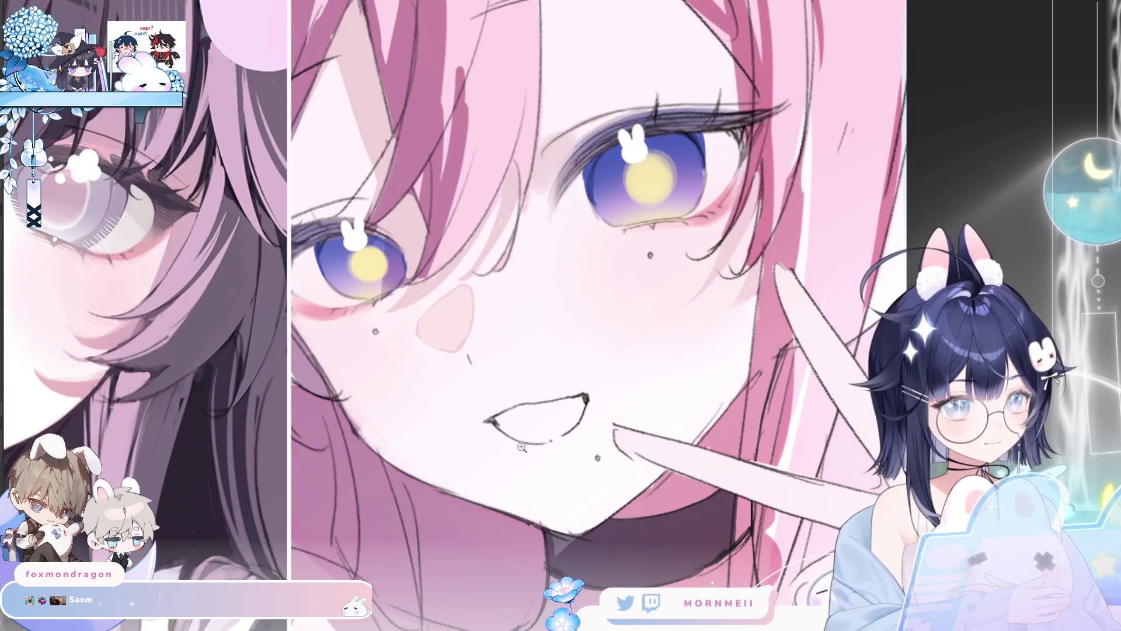
pyautogui.press('h')
pyautogui.press('h')
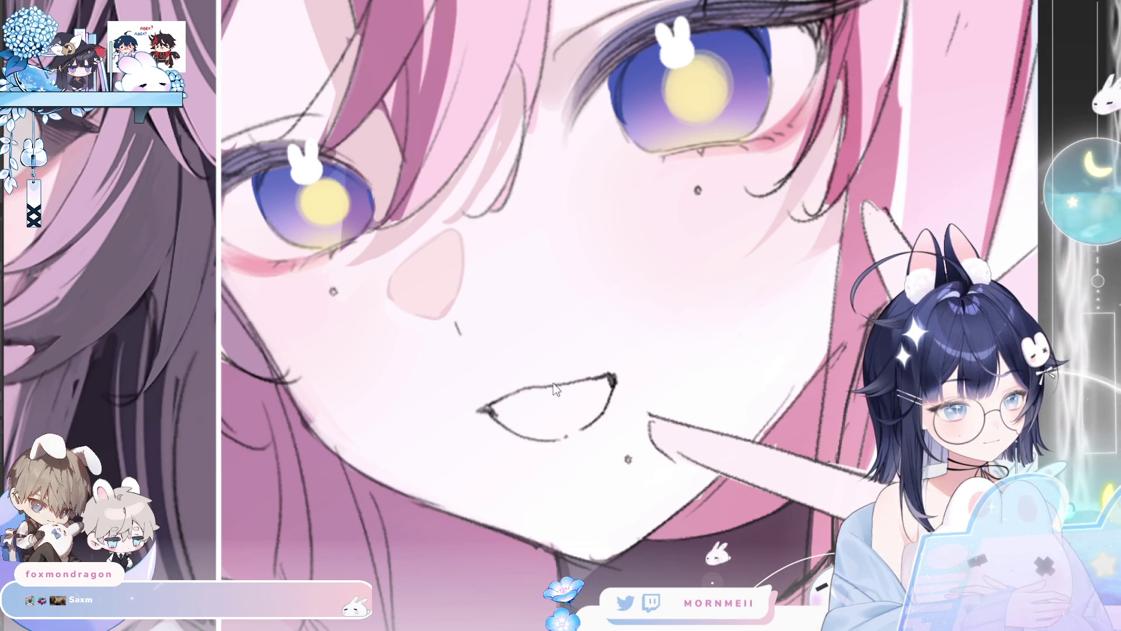
pyautogui.press('[')
pyautogui.press('[')
pyautogui.press('[')
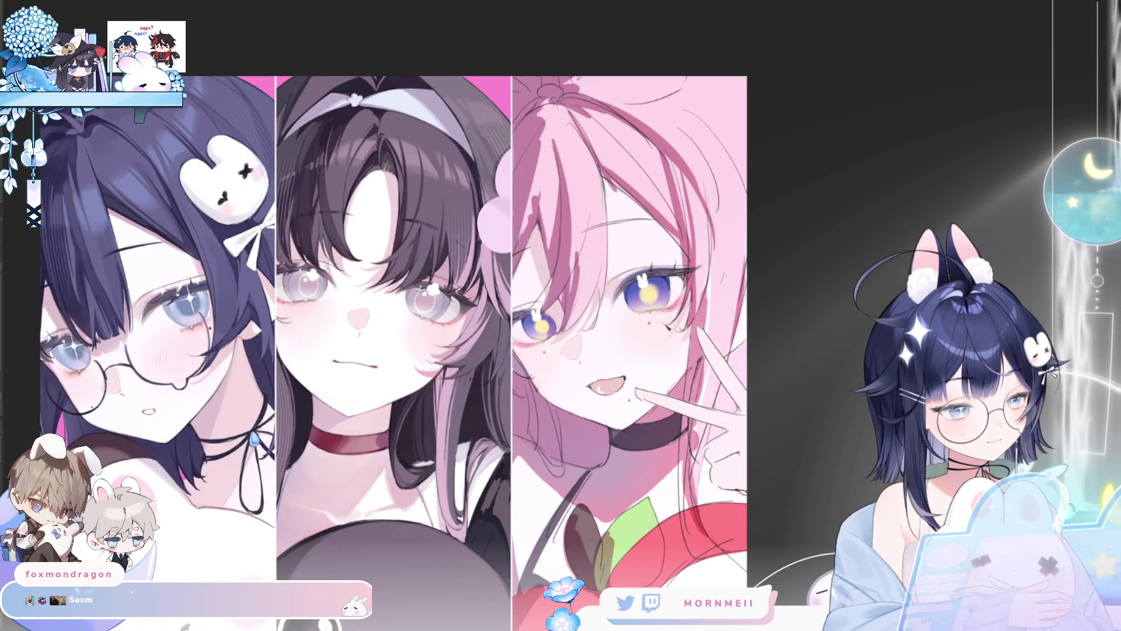
# Flip and zoom between the full illustration and the pink face to check the mouth touch-ups.
pyautogui.press('h')
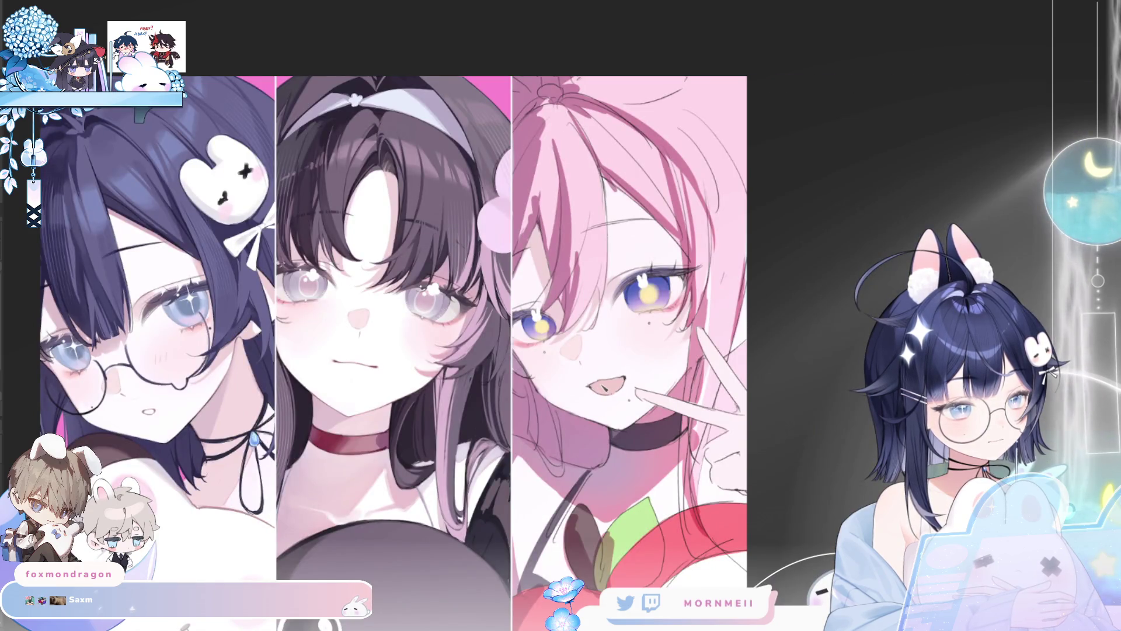
pyautogui.press('h')
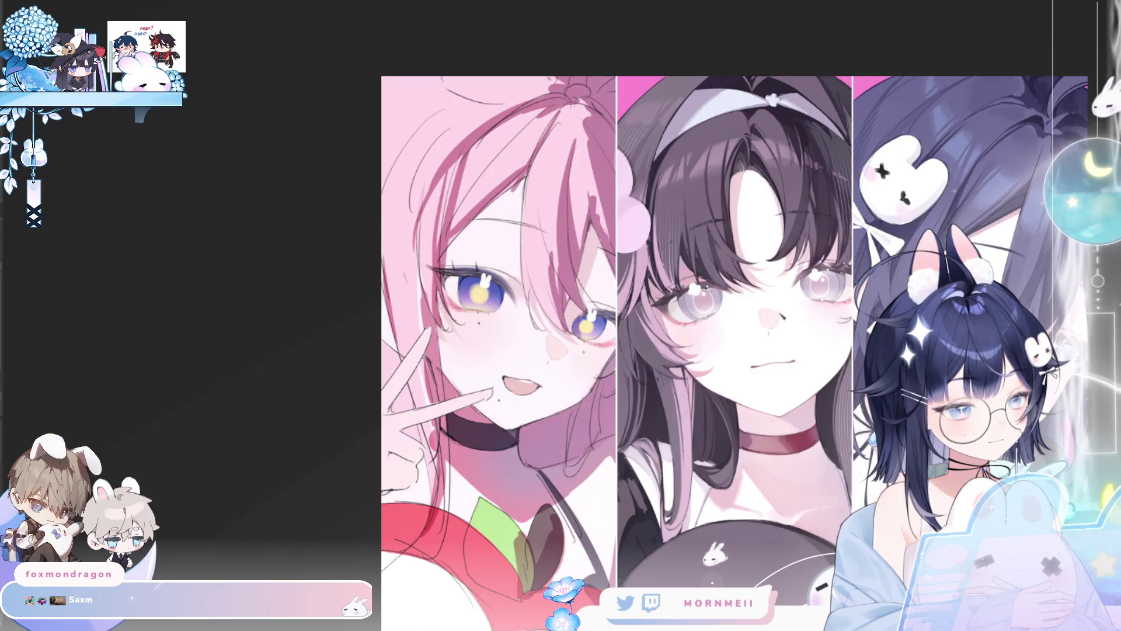
pyautogui.press('h')
pyautogui.scroll(5, 620, 400)
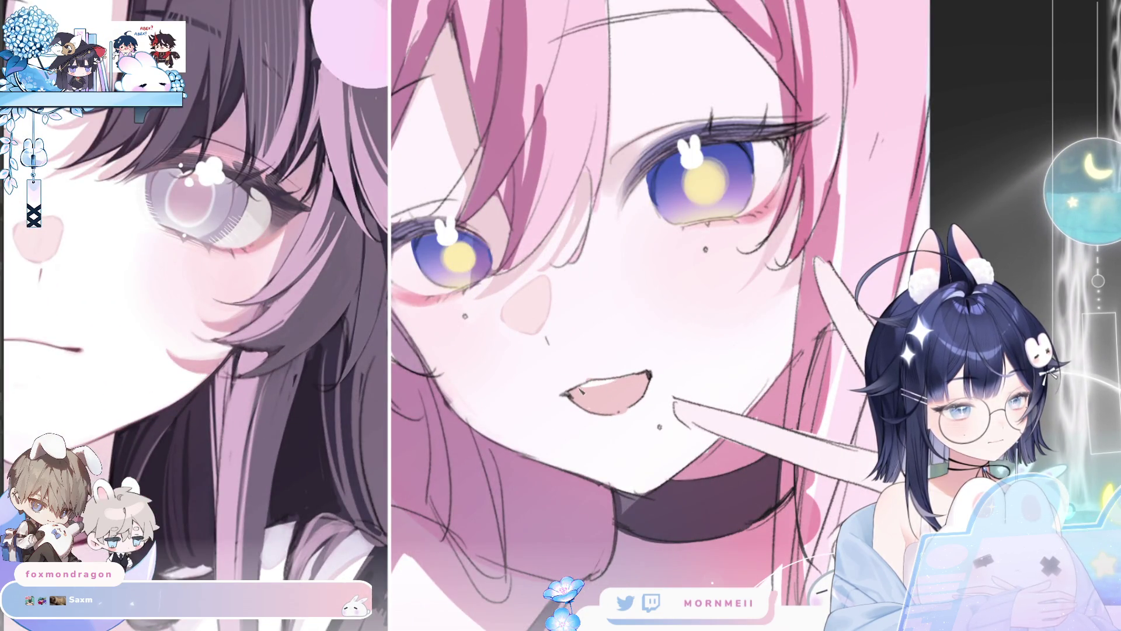
pyautogui.hotkey('ctrl', '0')
pyautogui.press('h')
pyautogui.press('h')
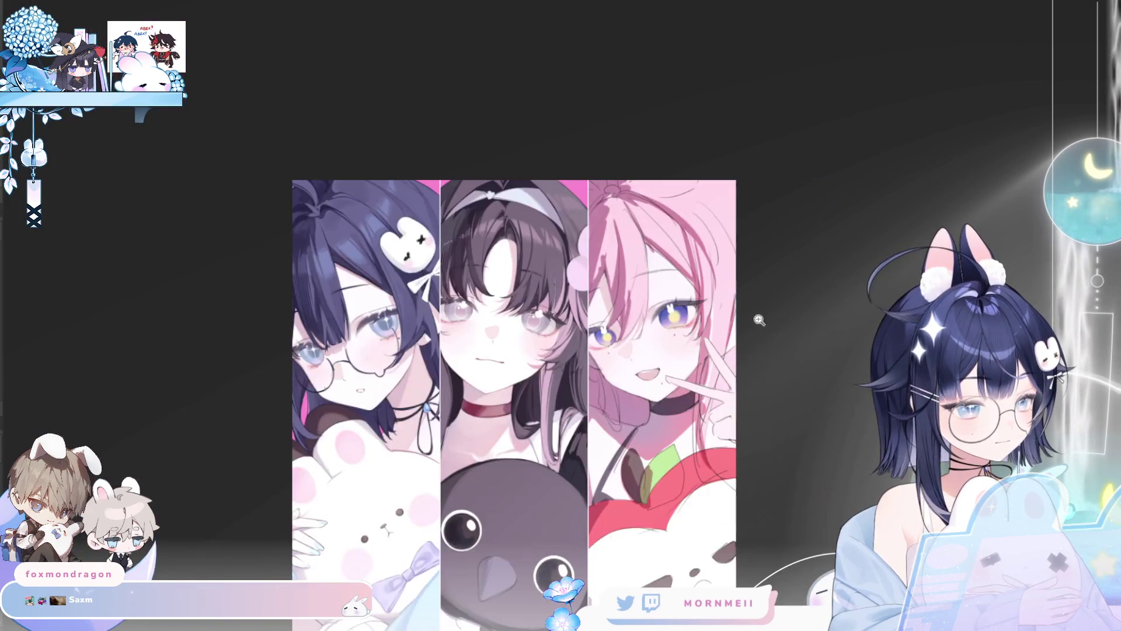
pyautogui.scroll(5, 728, 350)
pyautogui.scroll(1, 728, 350)
pyautogui.press('h')
pyautogui.press('h')
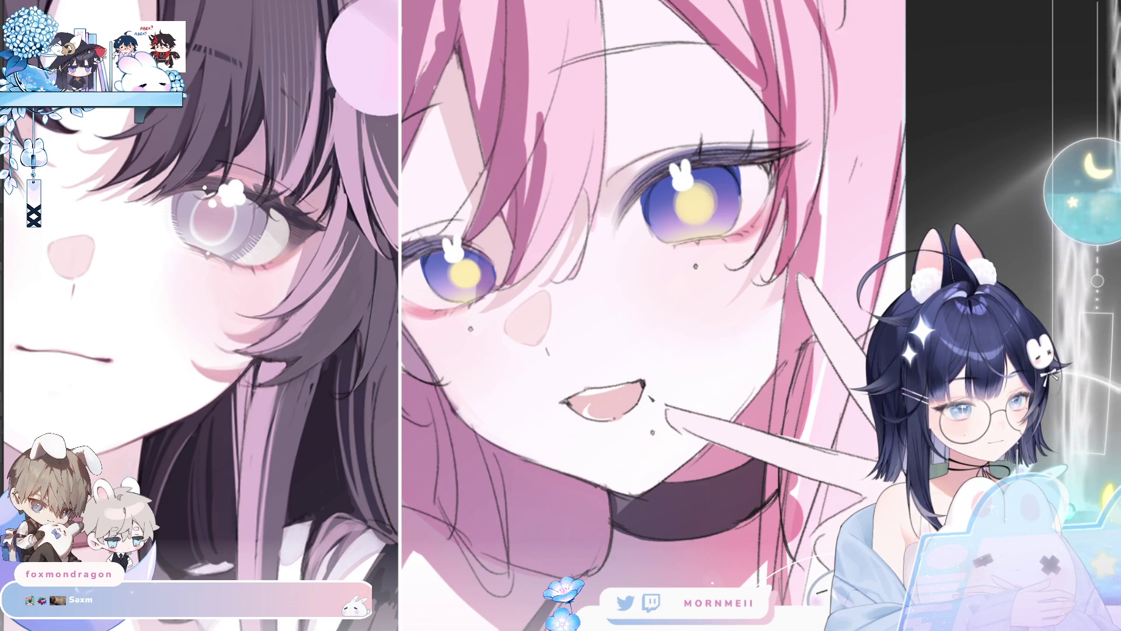
pyautogui.press('h')
pyautogui.press('h')
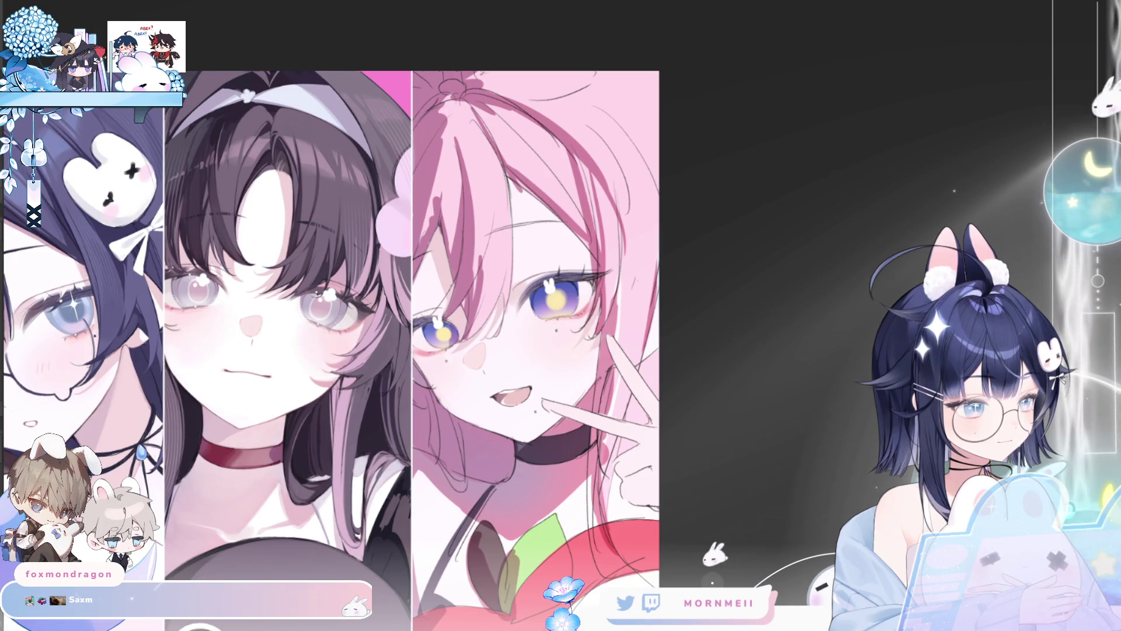
# Zoom in on the pink-haired girl's face and mirror-check the upper-lip detail as it is added.
pyautogui.click(619, 400)
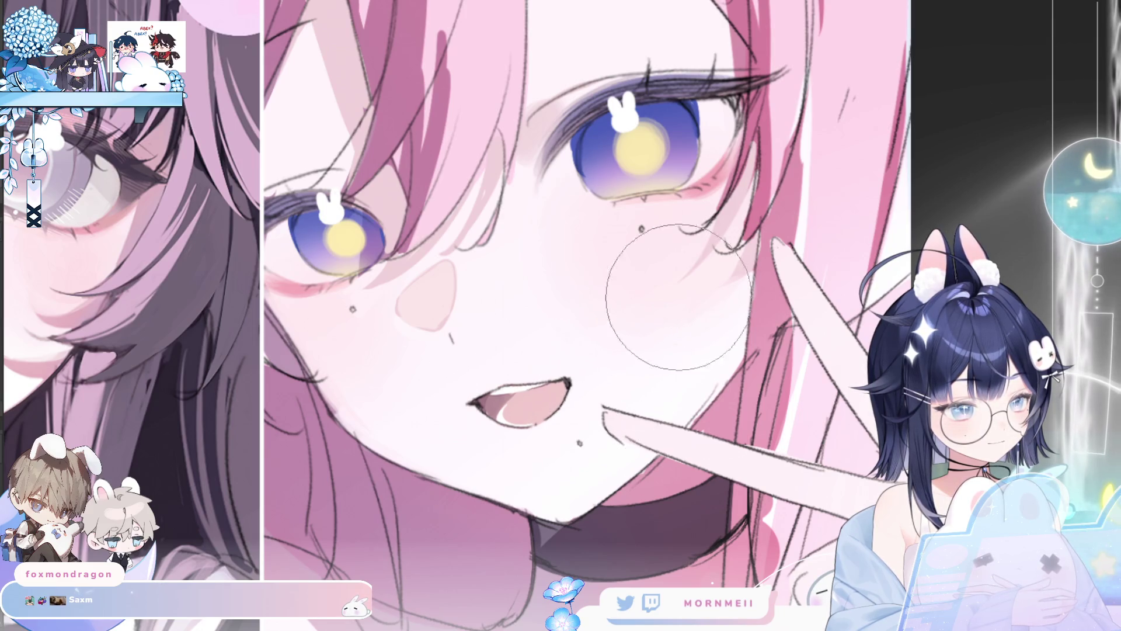
pyautogui.press('h')
pyautogui.press('h')
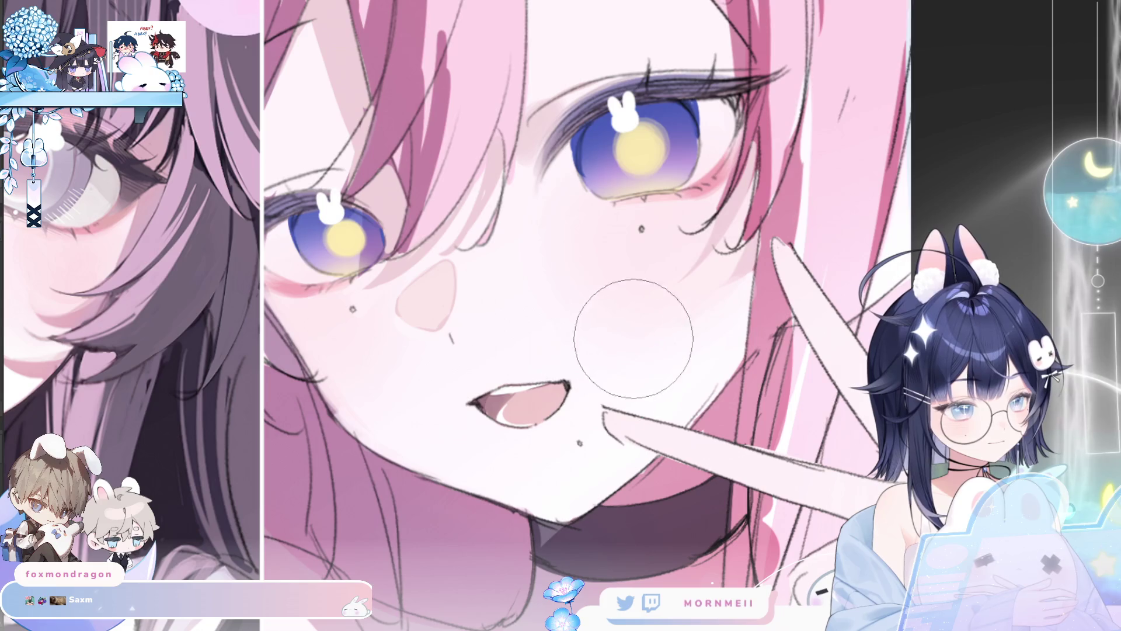
pyautogui.press('h')
pyautogui.press('h')
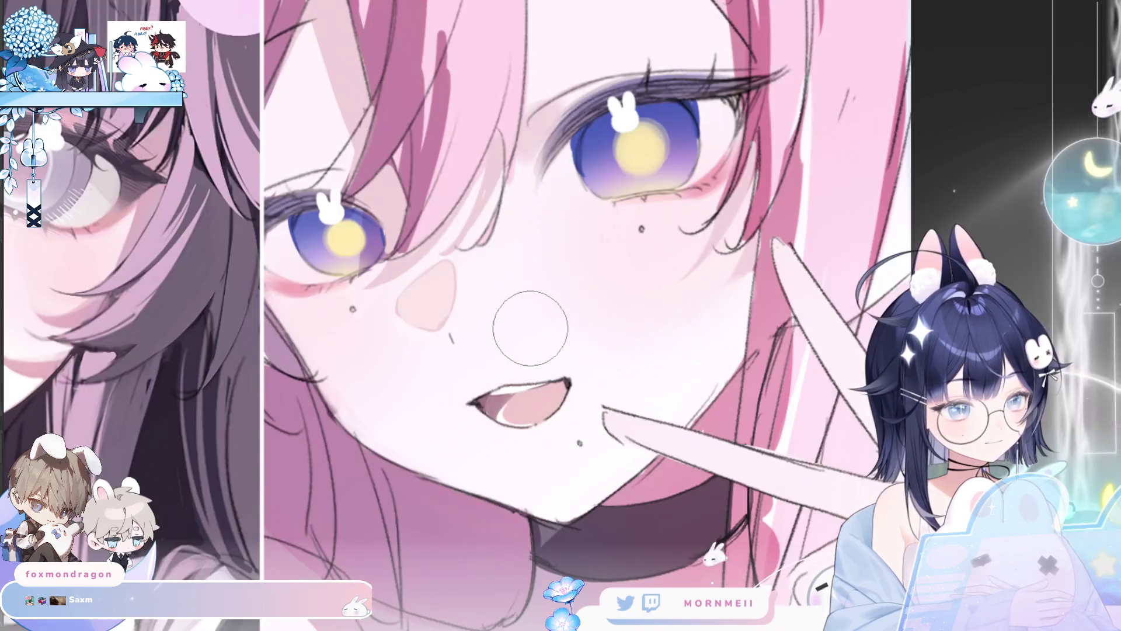
pyautogui.press('h')
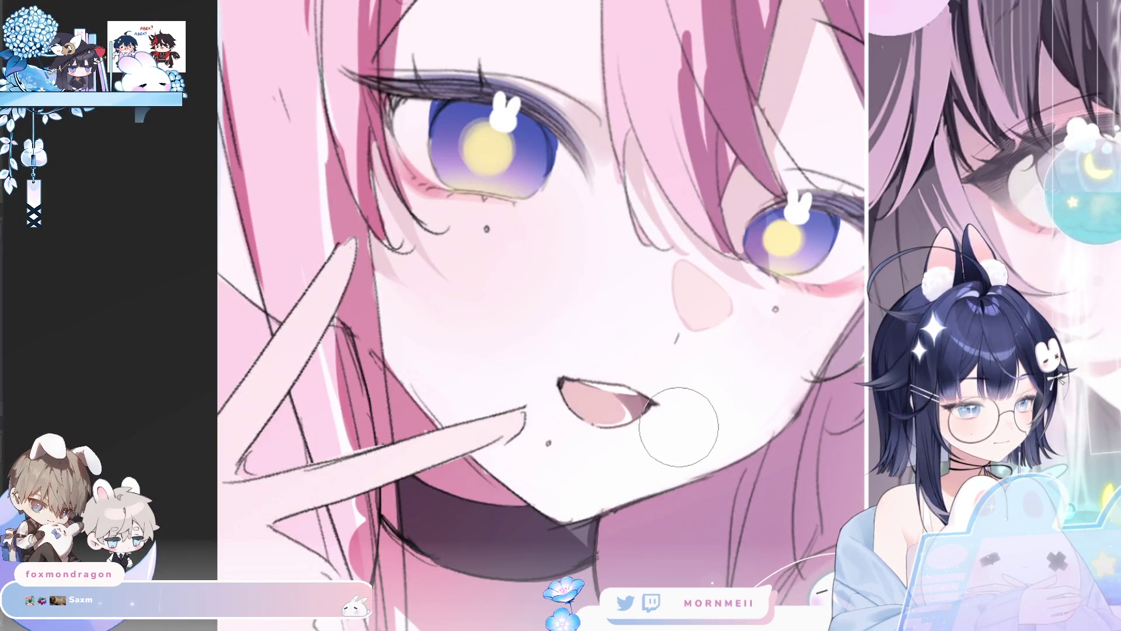
pyautogui.press('h')
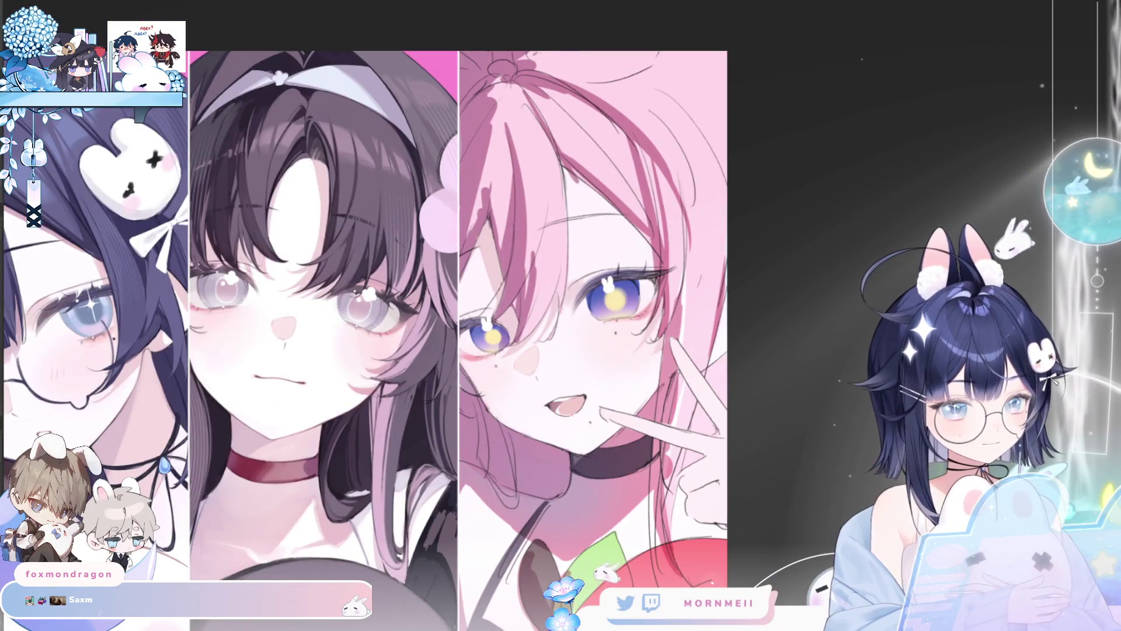
pyautogui.press('h')
pyautogui.press('h')
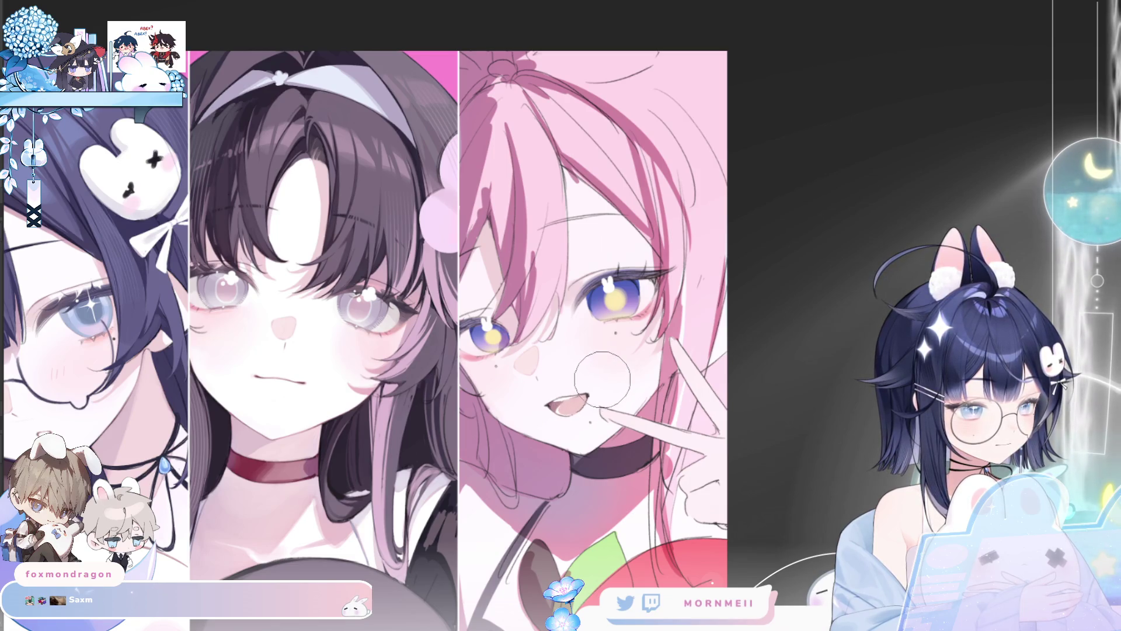
pyautogui.press('h')
pyautogui.press('h')
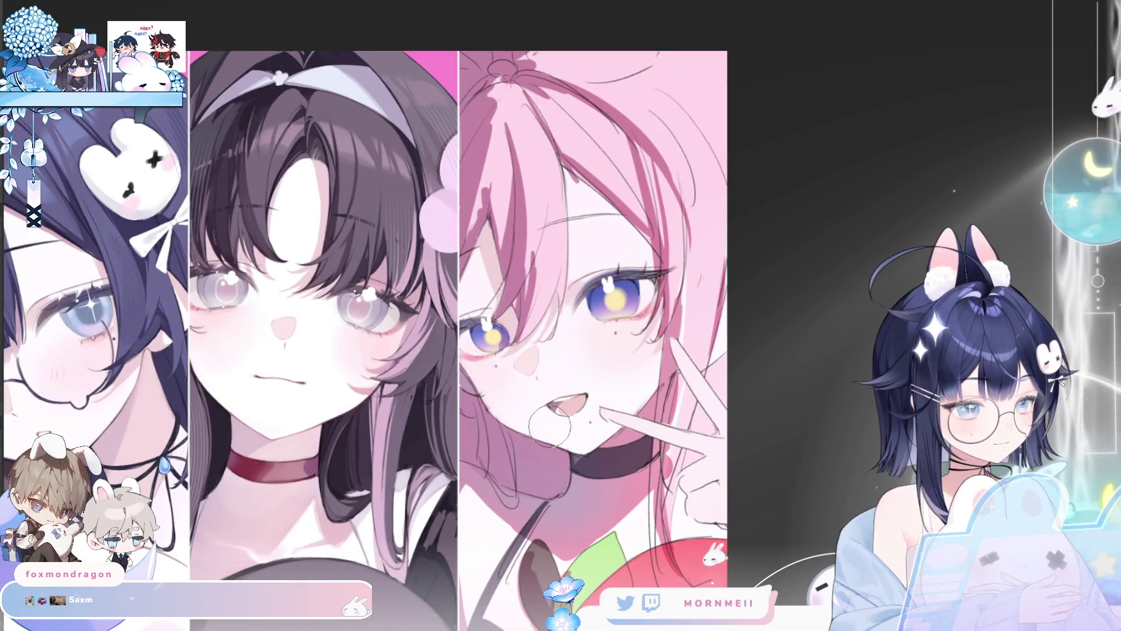
pyautogui.press('h')
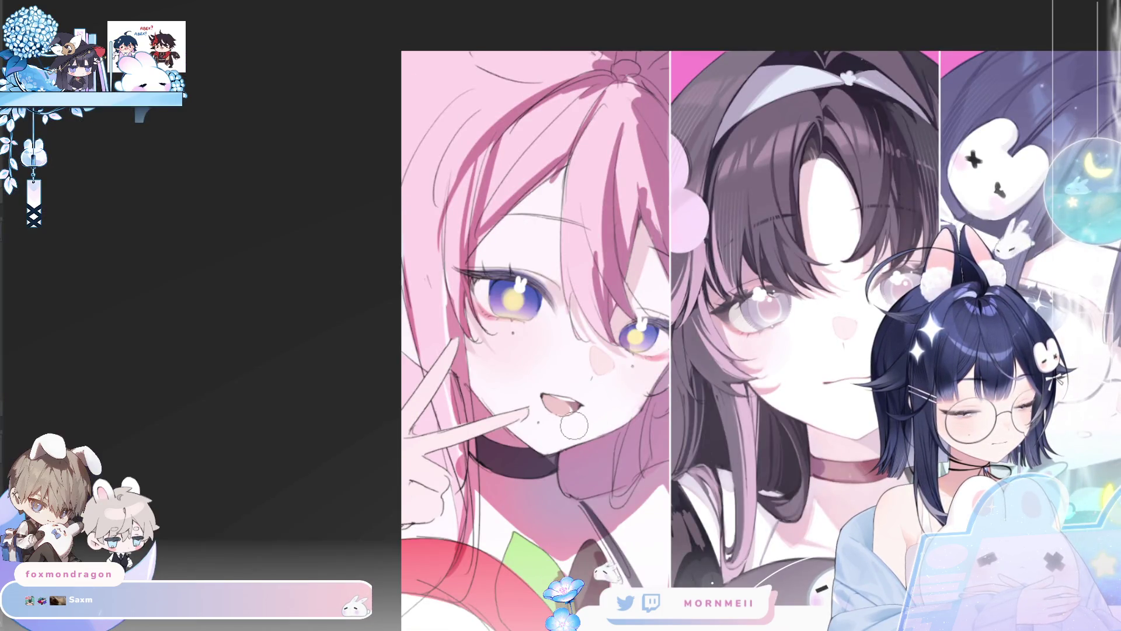
pyautogui.press('h')
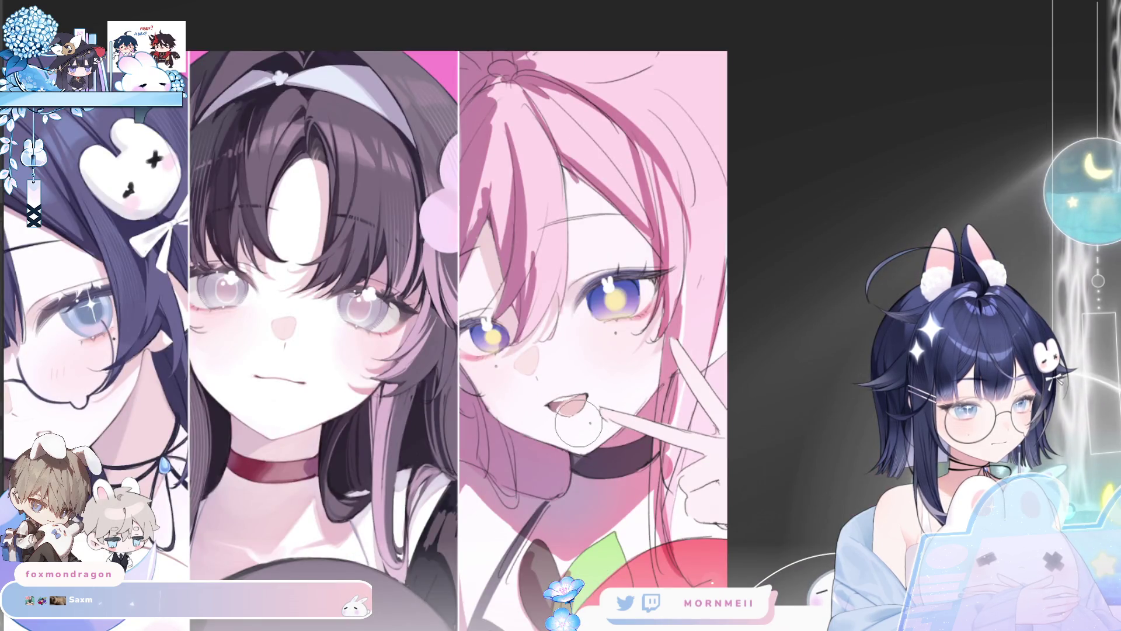
# Review the whole artwork mirrored and normal, then zoom back in on her mouth.
pyautogui.hotkey('ctrl', '0')
pyautogui.press('h')
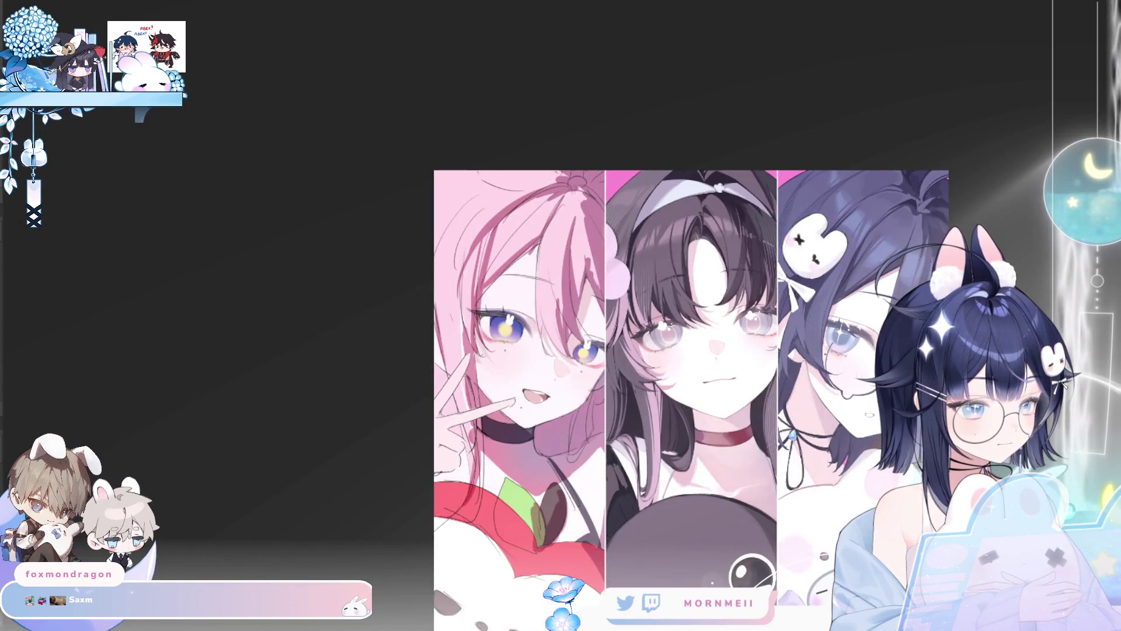
pyautogui.press('h')
pyautogui.moveTo(616, 395); pyautogui.dragTo(961, 179)
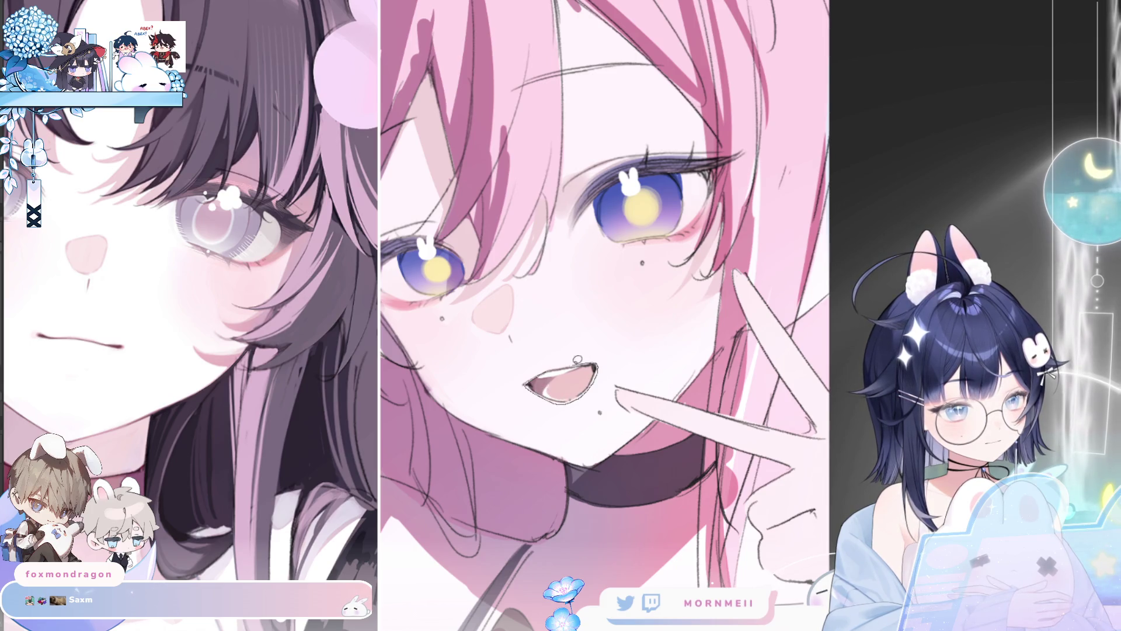
pyautogui.hotkey('ctrl', 'z')
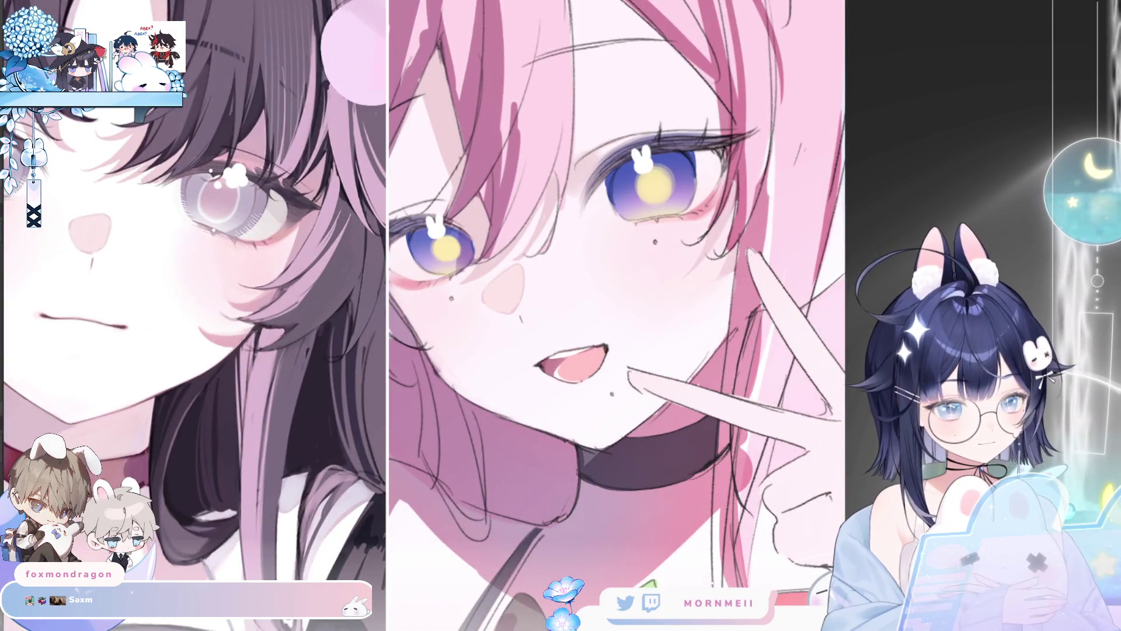
pyautogui.press('m')
pyautogui.press('m')
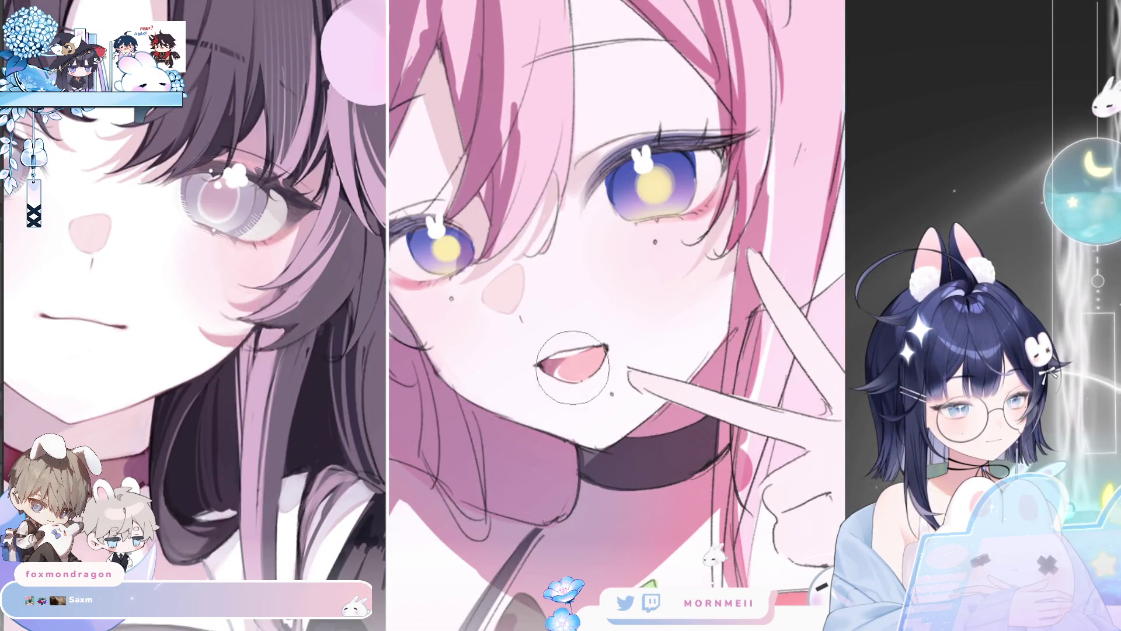
pyautogui.press('m')
pyautogui.press('m')
pyautogui.scroll(-3, 747, 479)
pyautogui.hscroll(2, 747, 480)
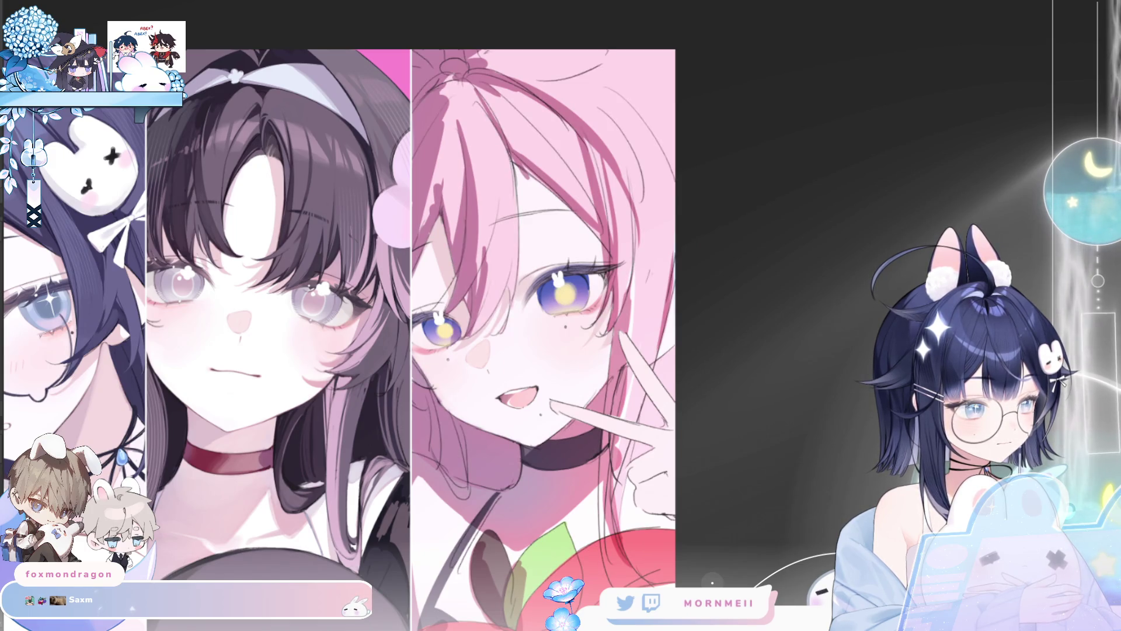
pyautogui.scroll(2, 533, 327)
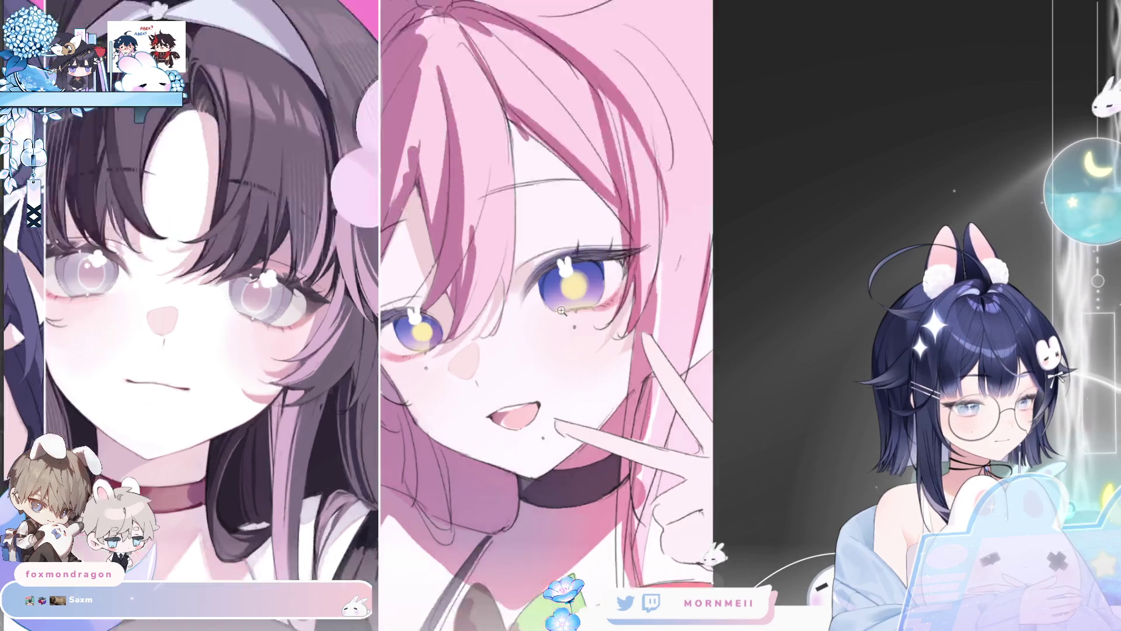
pyautogui.scroll(1, 534, 326)
pyautogui.press(']')
pyautogui.press(']')
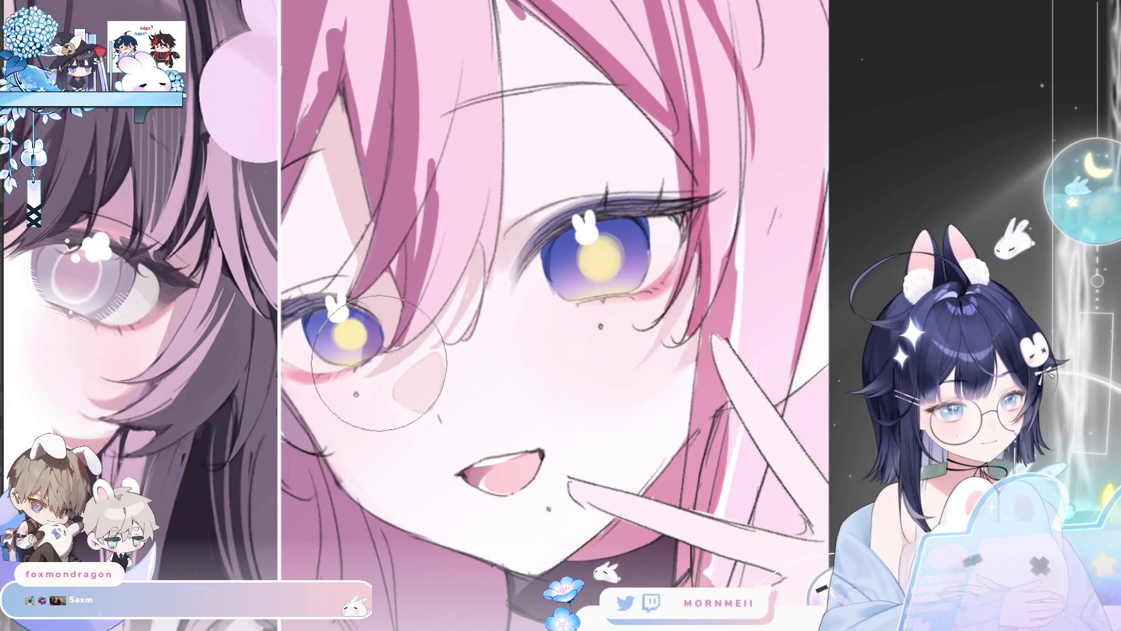
pyautogui.press('h')
pyautogui.press('h')
pyautogui.press('h')
pyautogui.press('h')
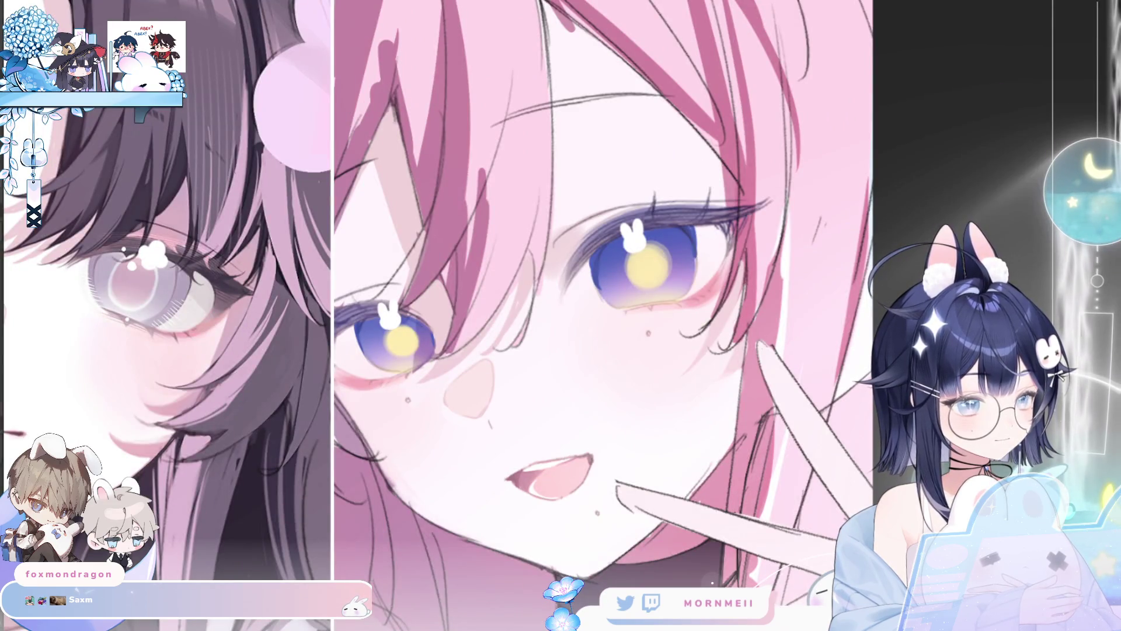
pyautogui.press('[')
pyautogui.press('[')
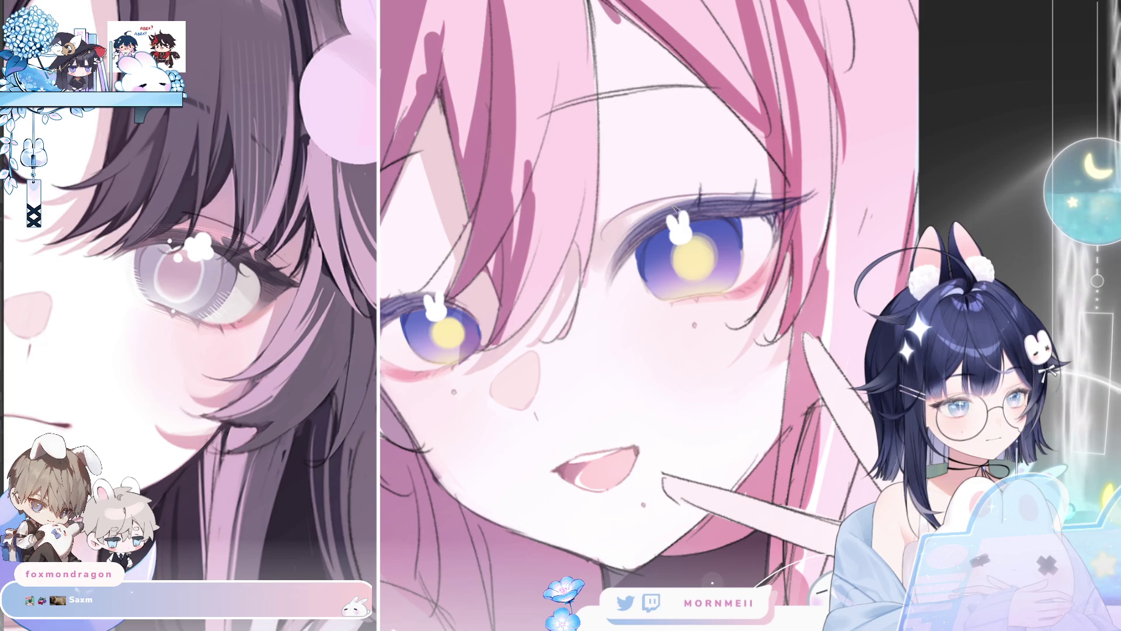
pyautogui.scroll(-3, 750, 204)
pyautogui.press('h')
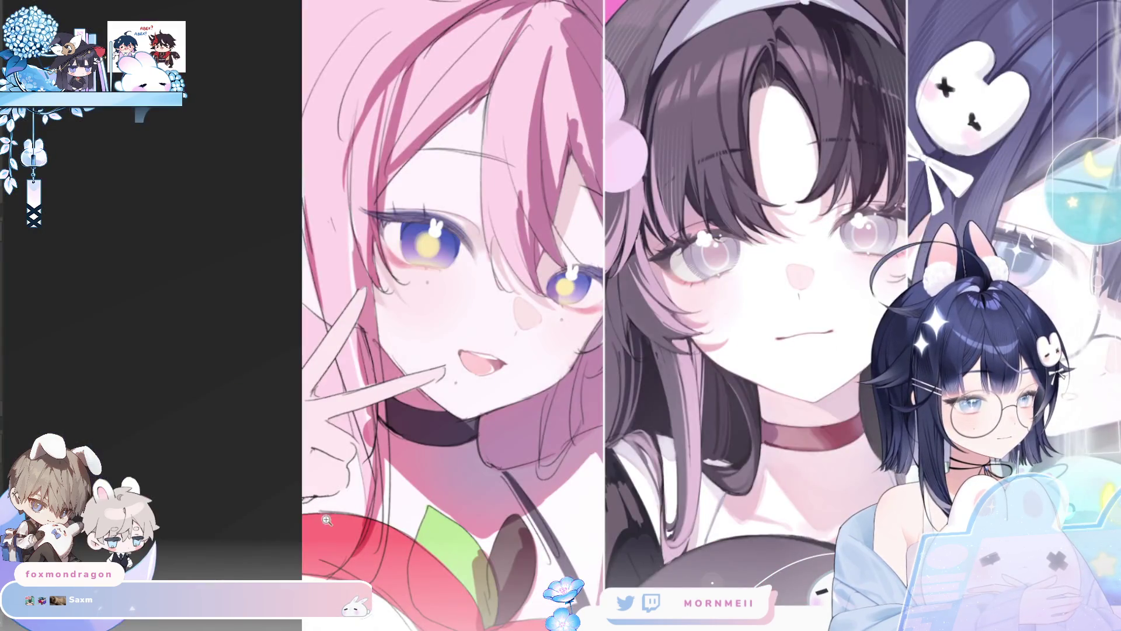
# Review the artwork mirrored and zoomed, then lasso around the pink-haired girl's larger eye.
pyautogui.press('h')
pyautogui.scroll(3, 637, 254)
pyautogui.scroll(2, 637, 255)
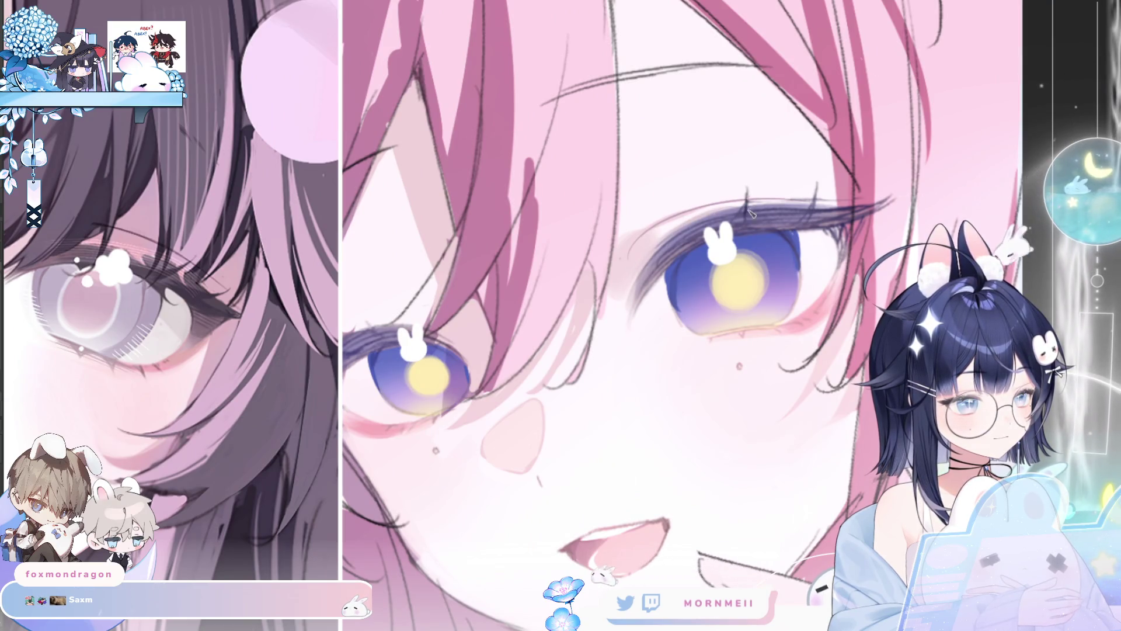
pyautogui.hotkey('ctrl', '0')
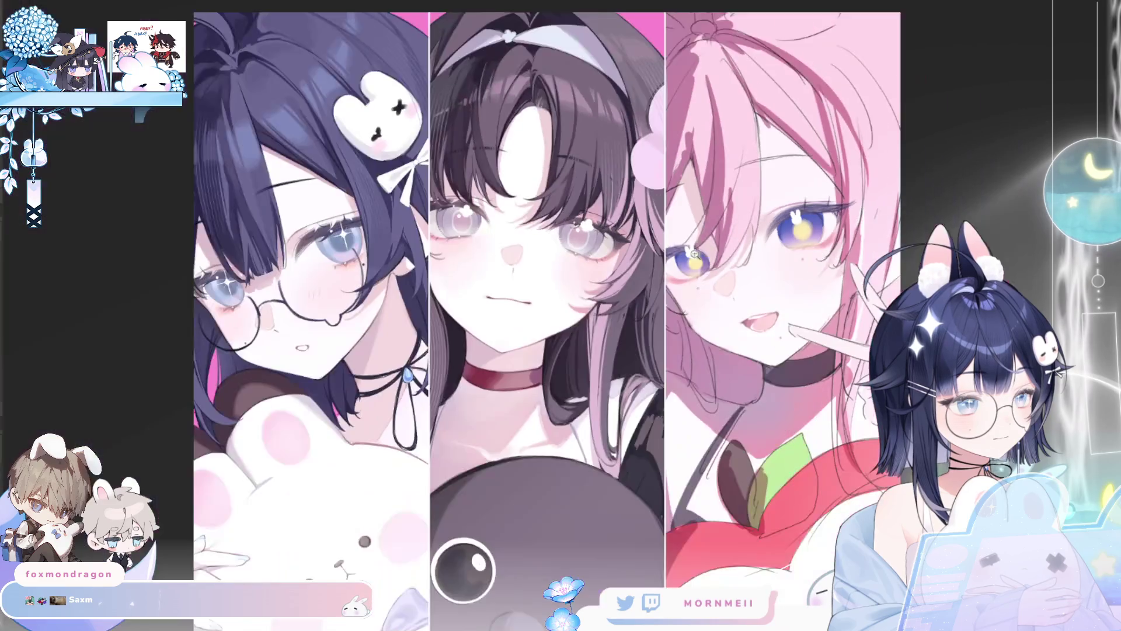
pyautogui.press('h')
pyautogui.press('h')
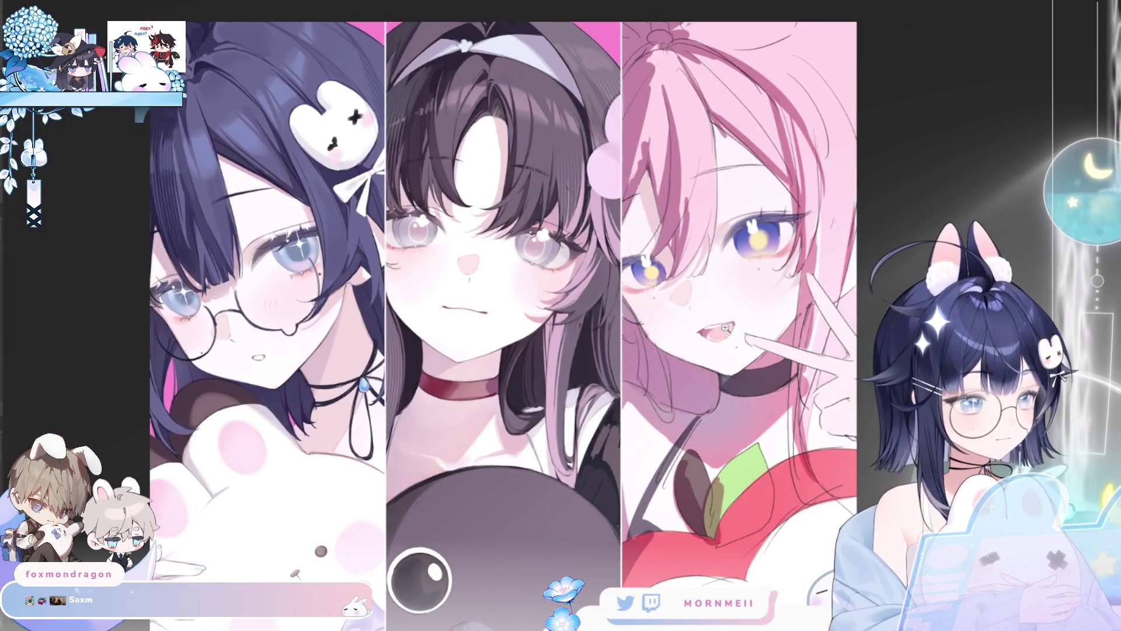
pyautogui.click(617, 241)
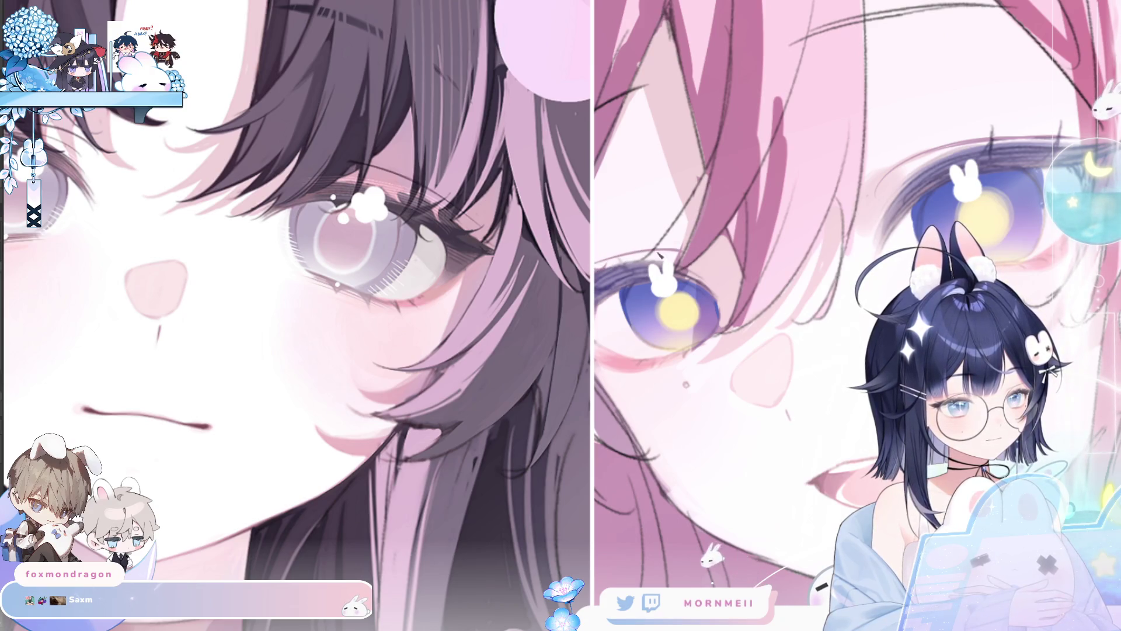
pyautogui.hotkey('ctrl', '0')
pyautogui.press('h')
pyautogui.press('h')
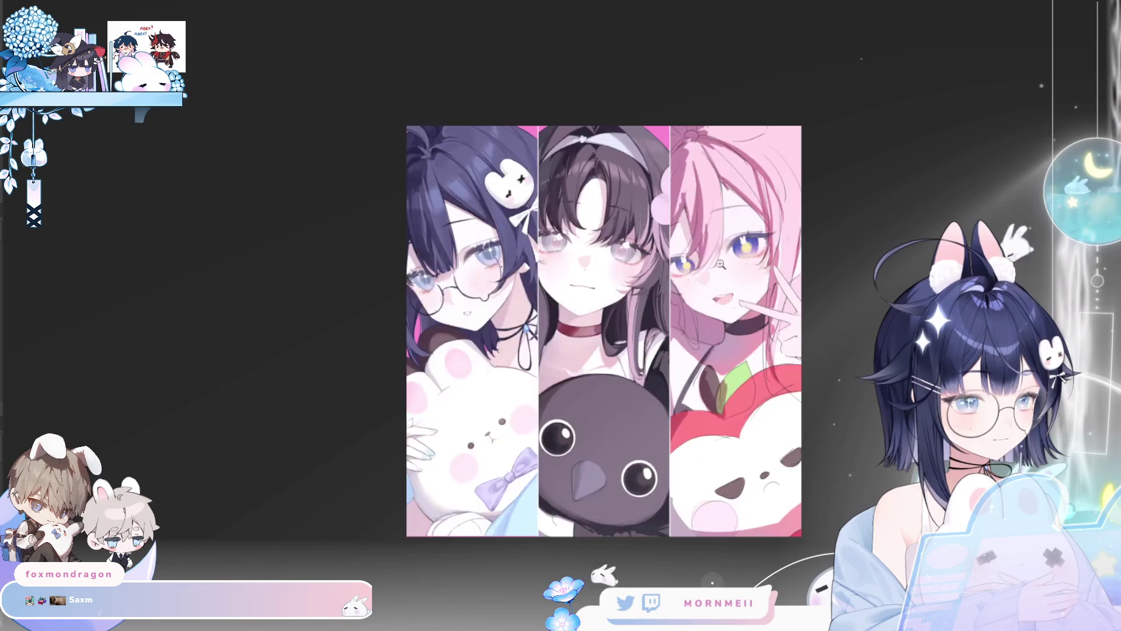
pyautogui.click(803, 247)
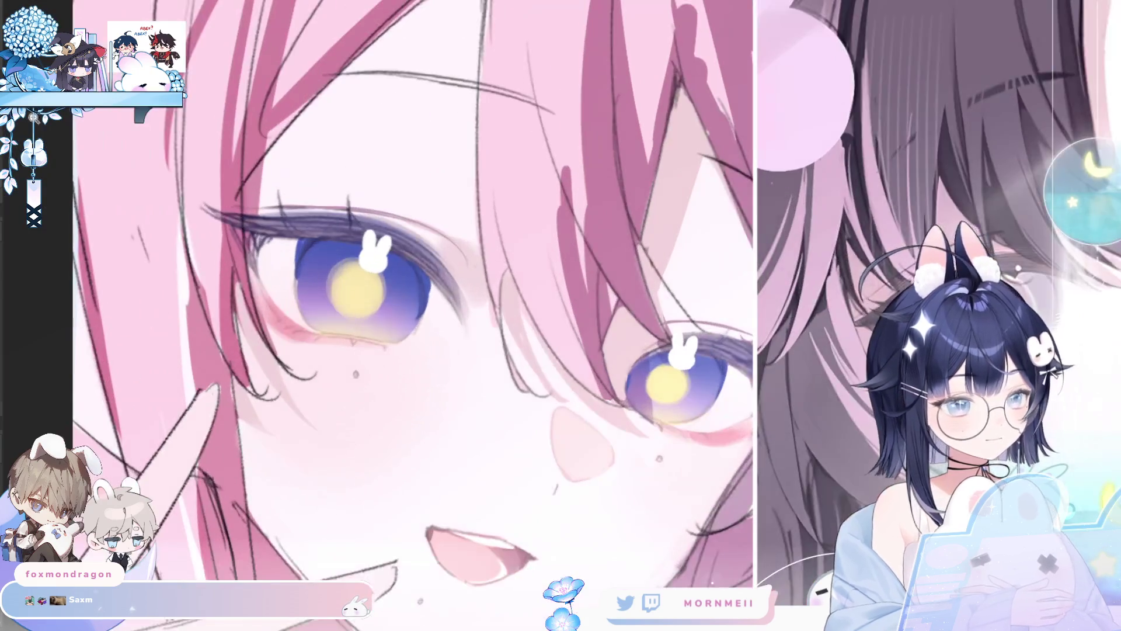
pyautogui.moveTo(487, 350); pyautogui.dragTo(430, 458)
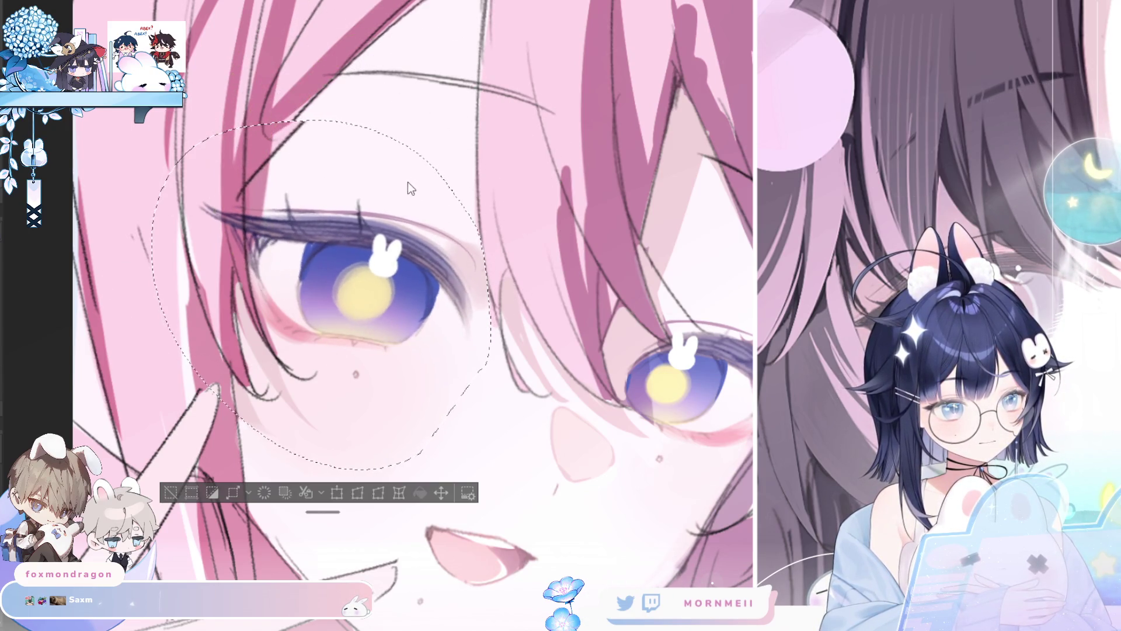
# Push the iris and its highlight slightly right with Liquify, reselect around the eye, then deselect.
pyautogui.moveTo(373, 149)
pyautogui.mouseDown()
pyautogui.moveTo(422, 194)
pyautogui.moveTo(388, 235)
pyautogui.mouseUp()
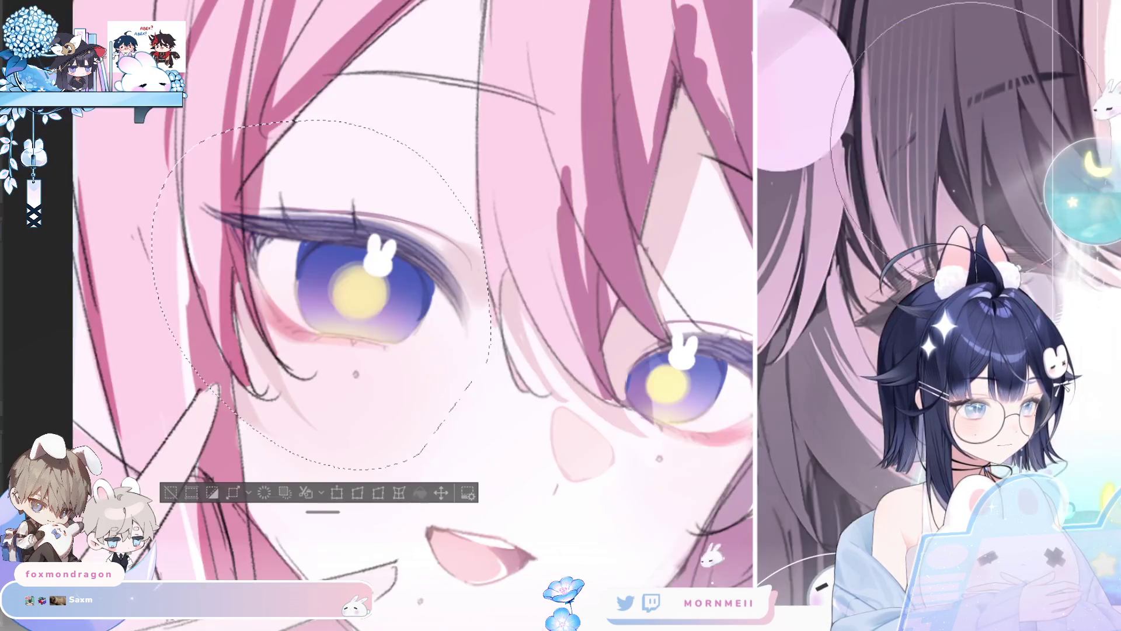
pyautogui.moveTo(411, 191); pyautogui.dragTo(421, 179)
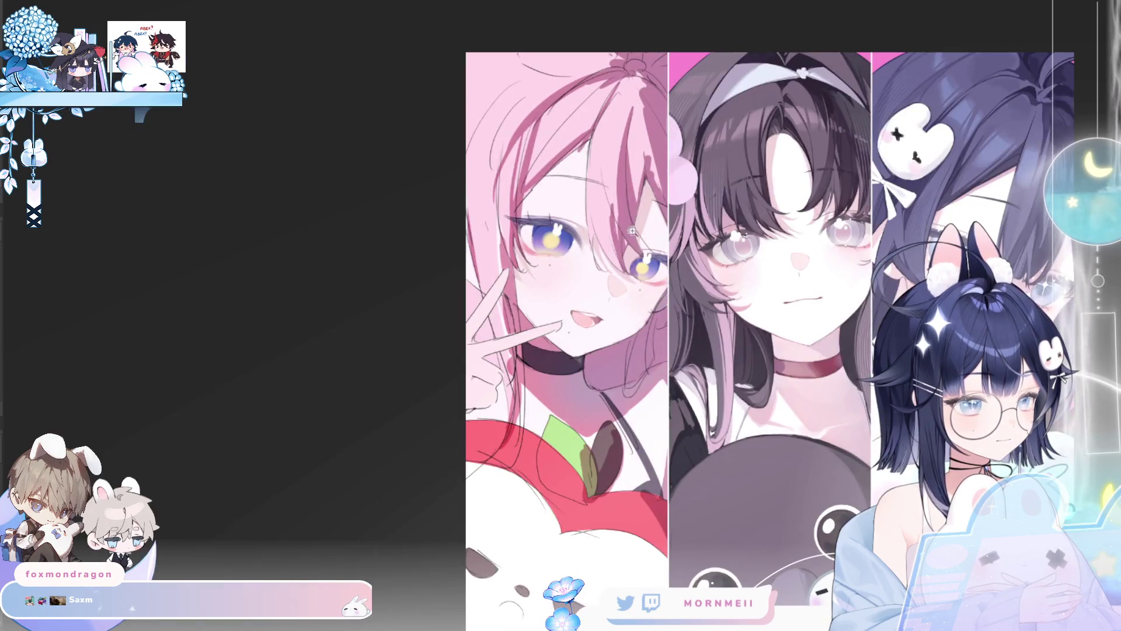
pyautogui.scroll(3, 632, 231)
pyautogui.press('m')
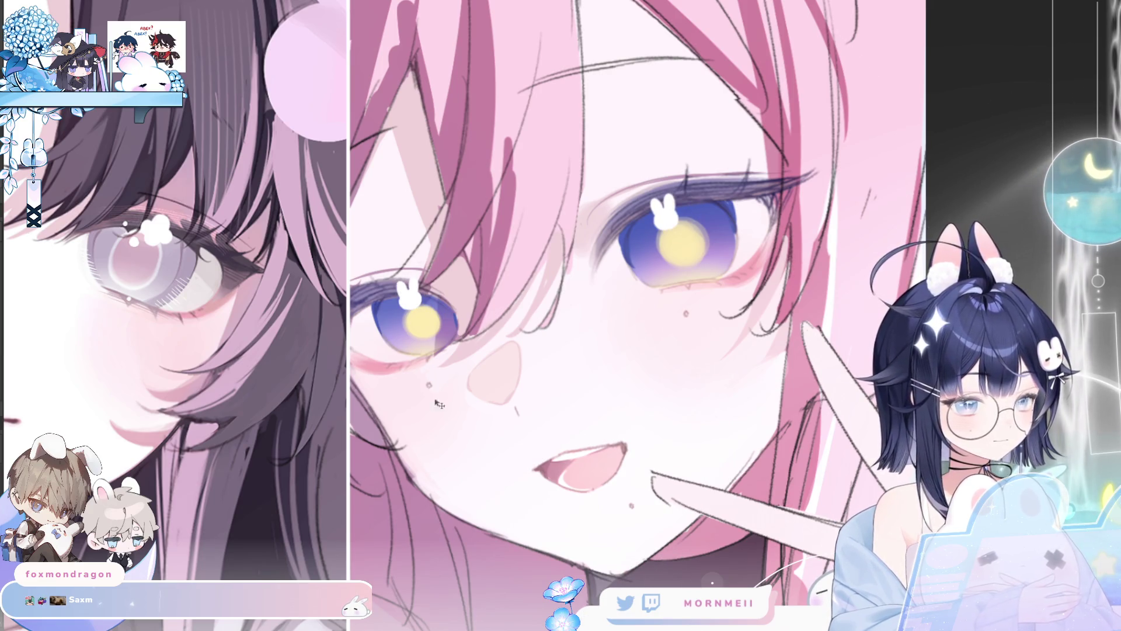
pyautogui.moveTo(657, 209); pyautogui.dragTo(711, 238)
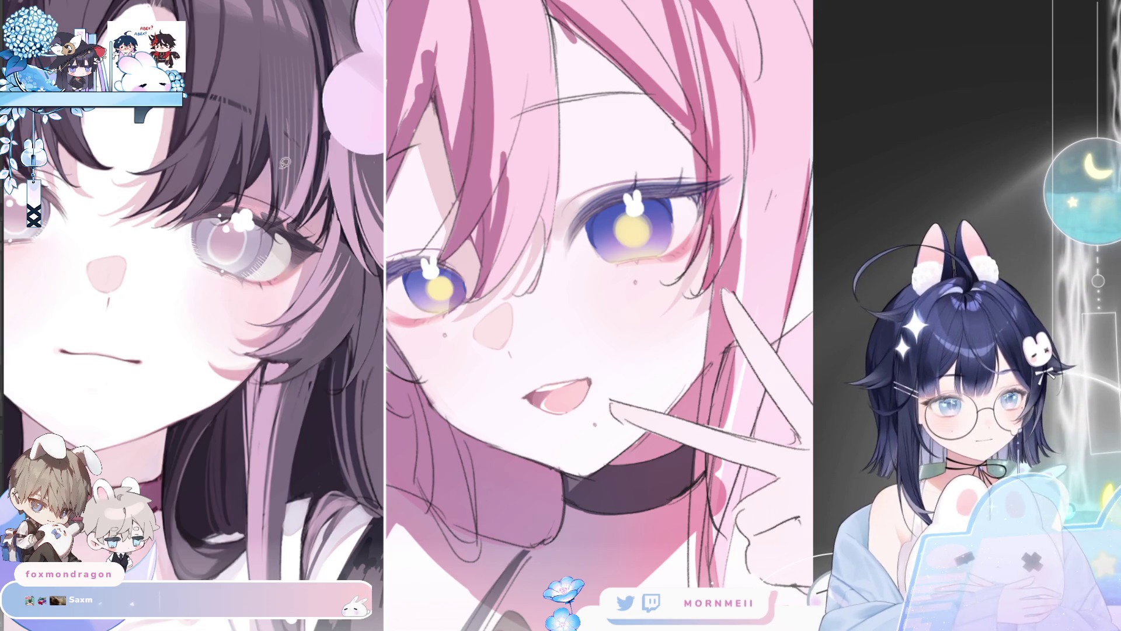
pyautogui.moveTo(669, 195); pyautogui.dragTo(664, 230)
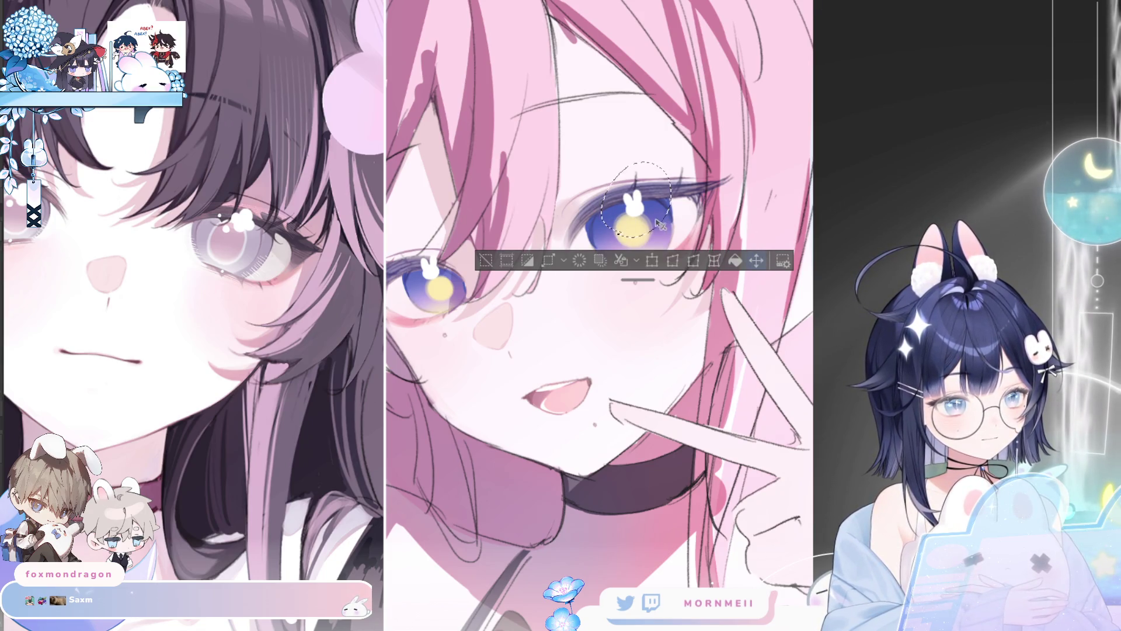
pyautogui.hotkey('ctrl', 'd')
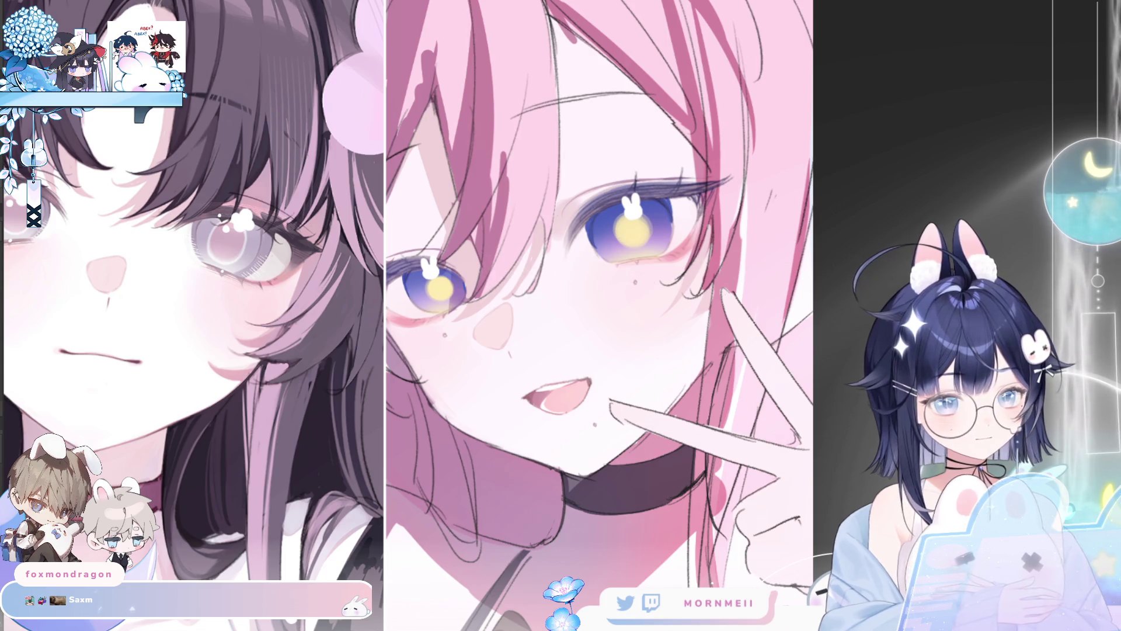
# Lasso the partly hidden eye, nudge it a few pixels with free transform and confirm.
pyautogui.moveTo(425, 219); pyautogui.dragTo(455, 303)
pyautogui.click(467, 339)
pyautogui.press('h')
pyautogui.moveTo(738, 302); pyautogui.dragTo(733, 305)
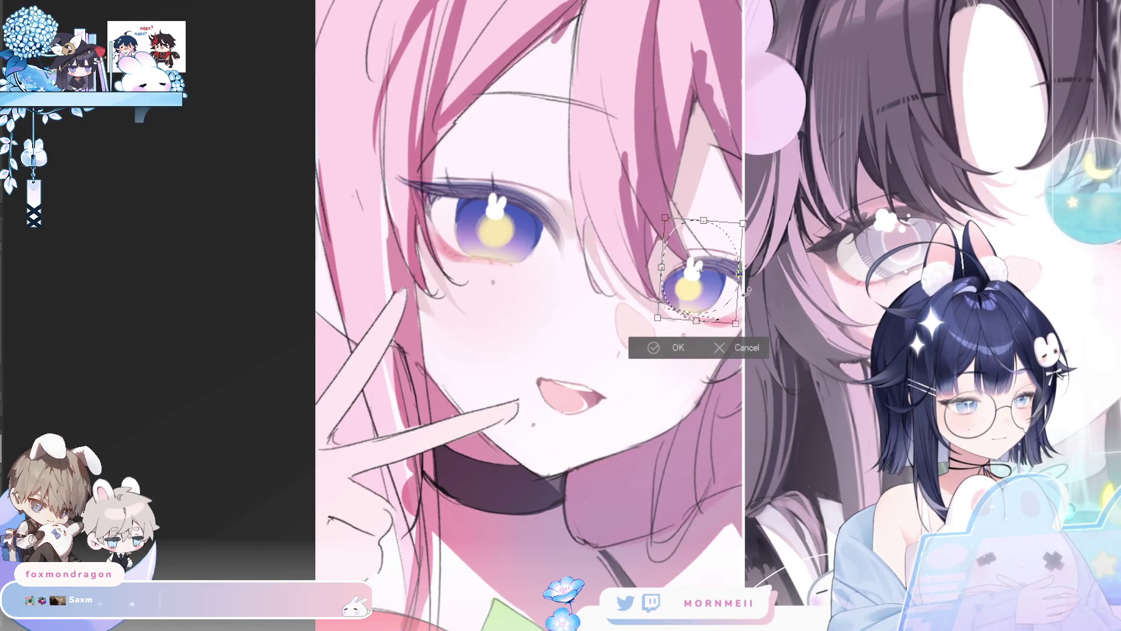
pyautogui.moveTo(720, 300); pyautogui.dragTo(710, 308)
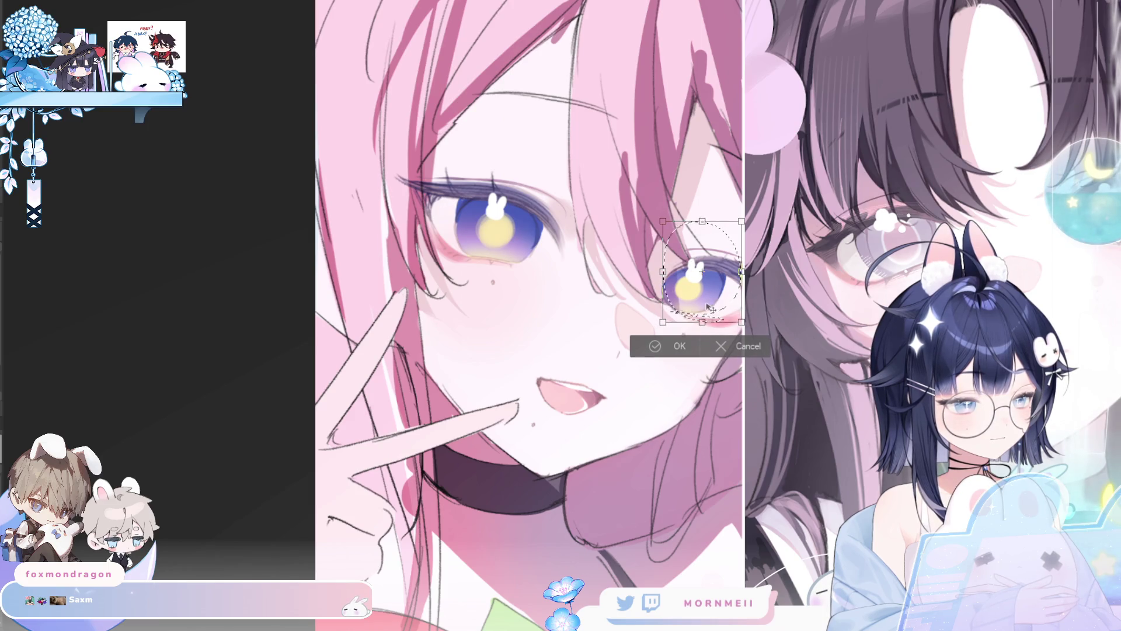
pyautogui.click(654, 346)
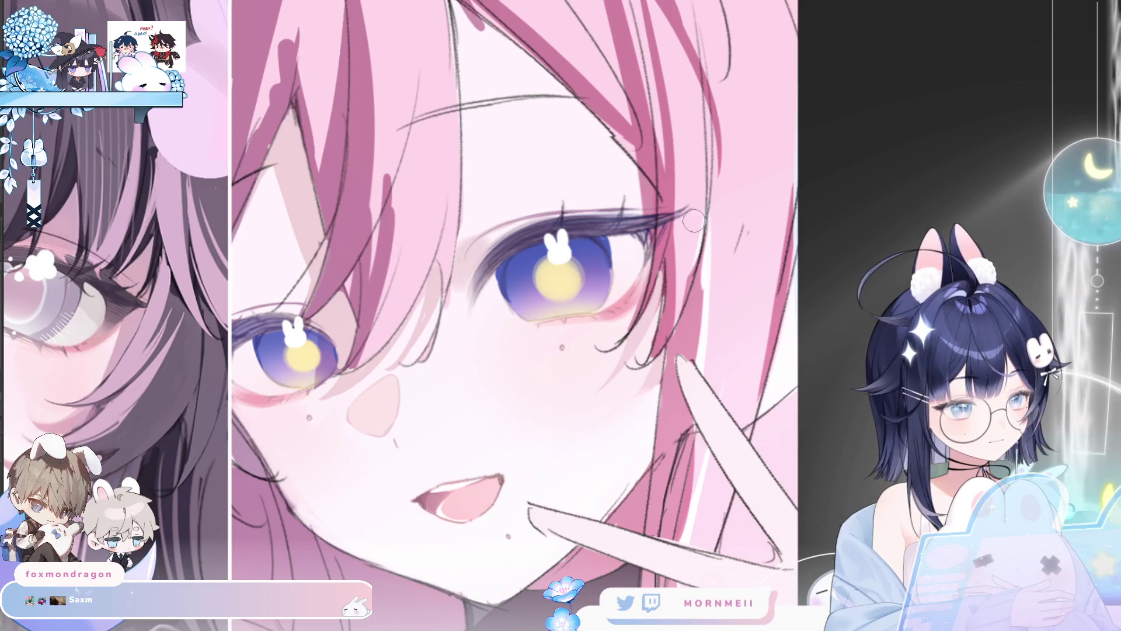
pyautogui.press('m')
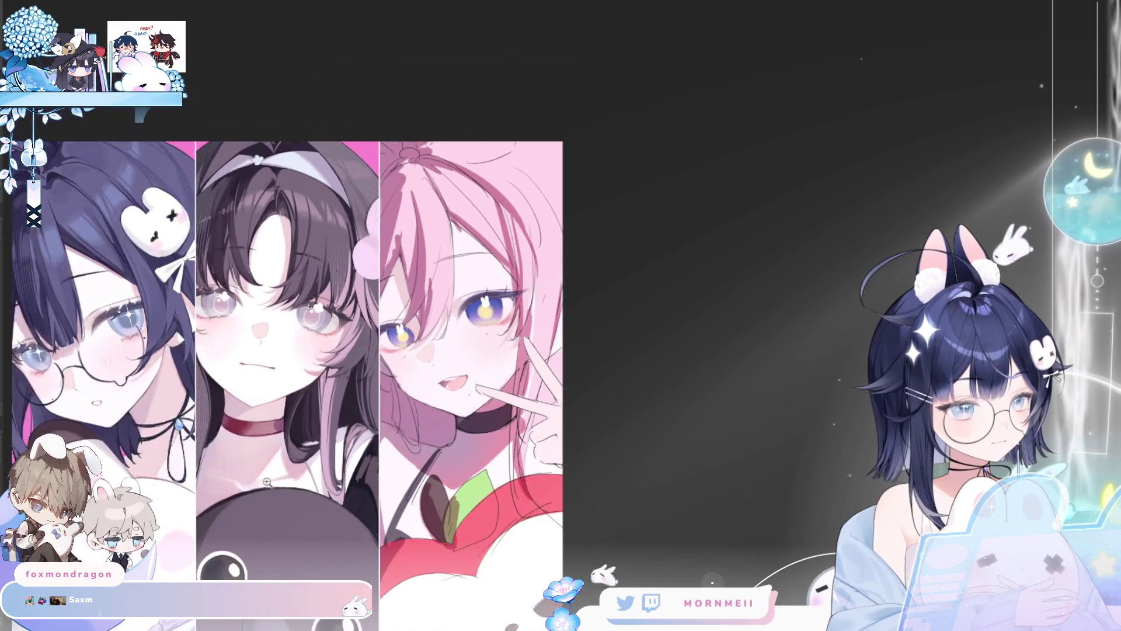
# Lasso an area around the pink-haired girl's eyes, then clear the selection and mirror to compare.
pyautogui.press('m')
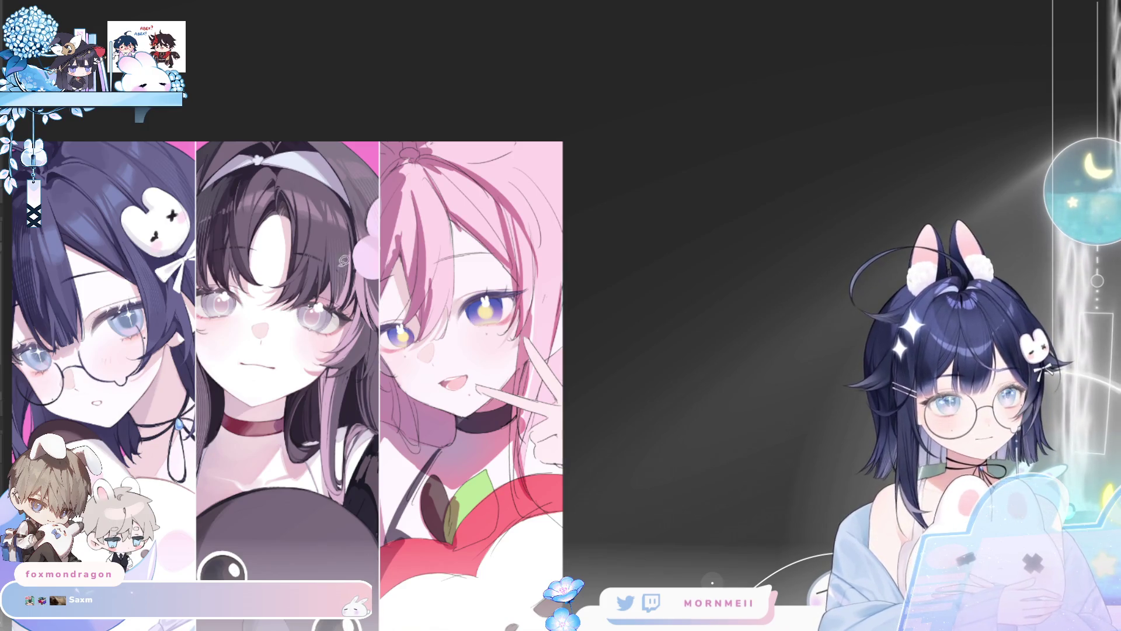
pyautogui.moveTo(377, 294); pyautogui.dragTo(447, 215)
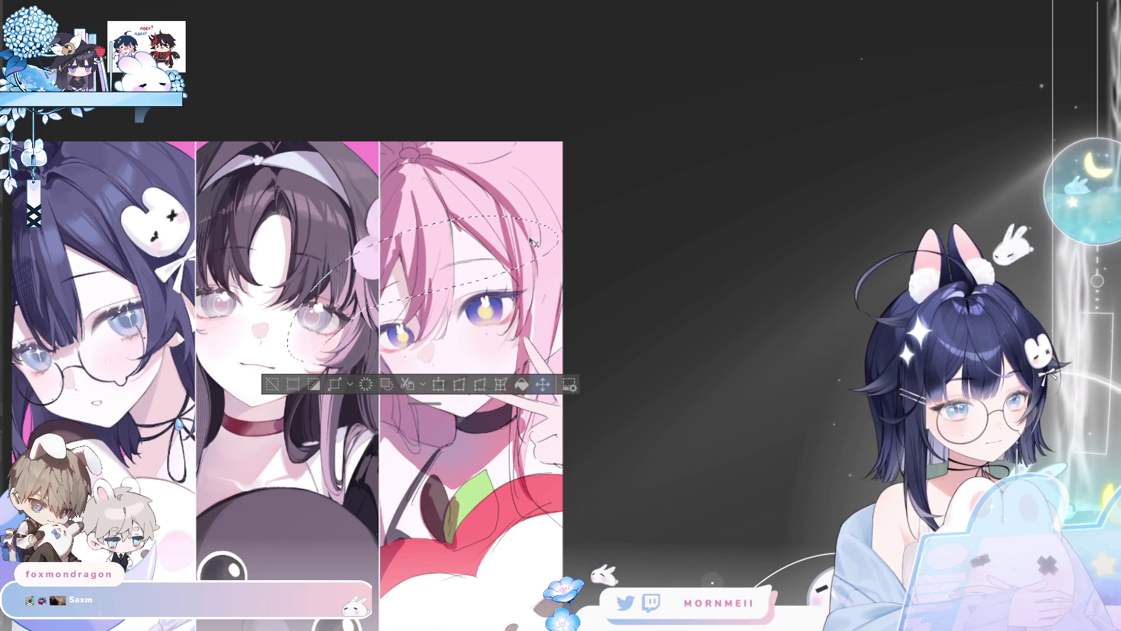
pyautogui.hotkey('ctrl', 'd')
pyautogui.press('h')
pyautogui.press('h')
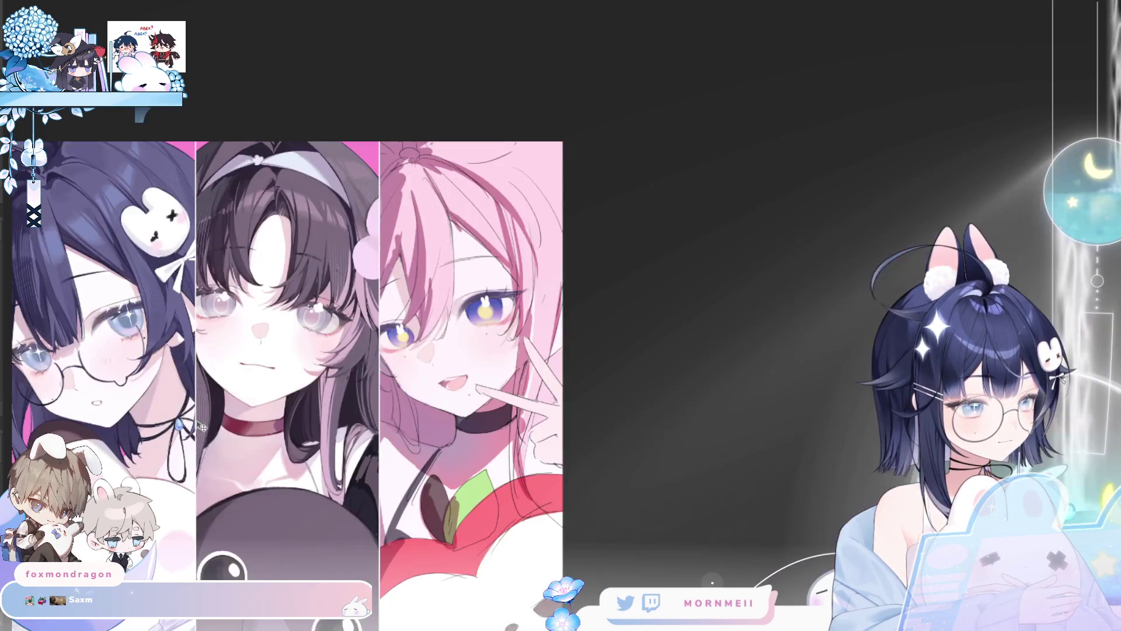
pyautogui.scroll(3, 412, 290)
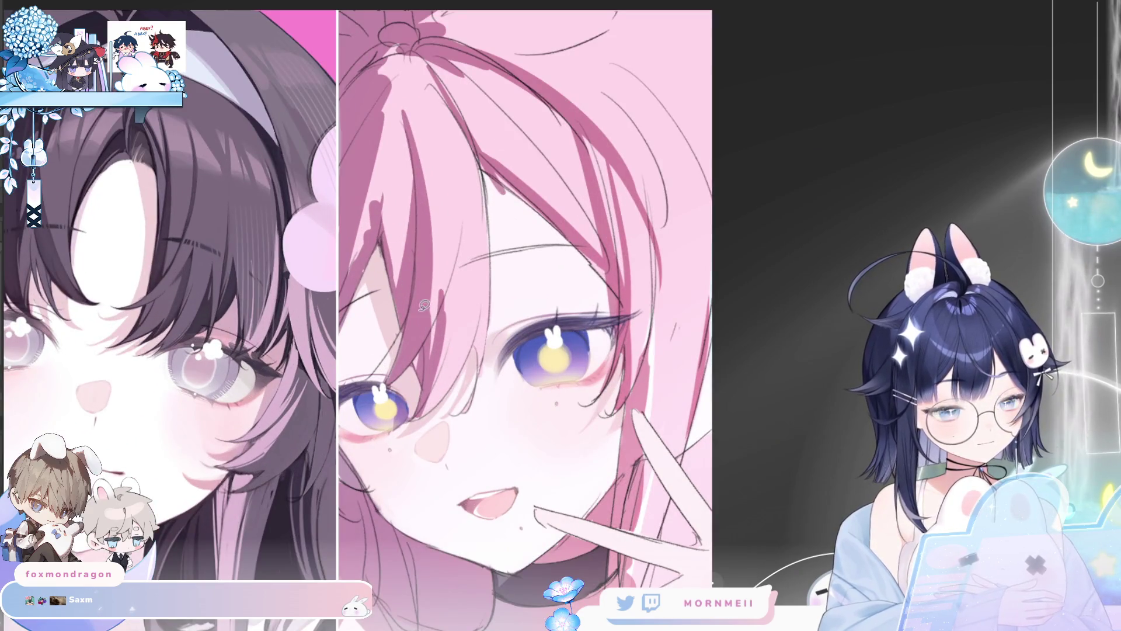
# Lasso the eye area, free-transform it, commit with Enter and deselect, checking mirrored.
pyautogui.moveTo(414, 262); pyautogui.dragTo(418, 266)
pyautogui.hotkey('ctrl', 't')
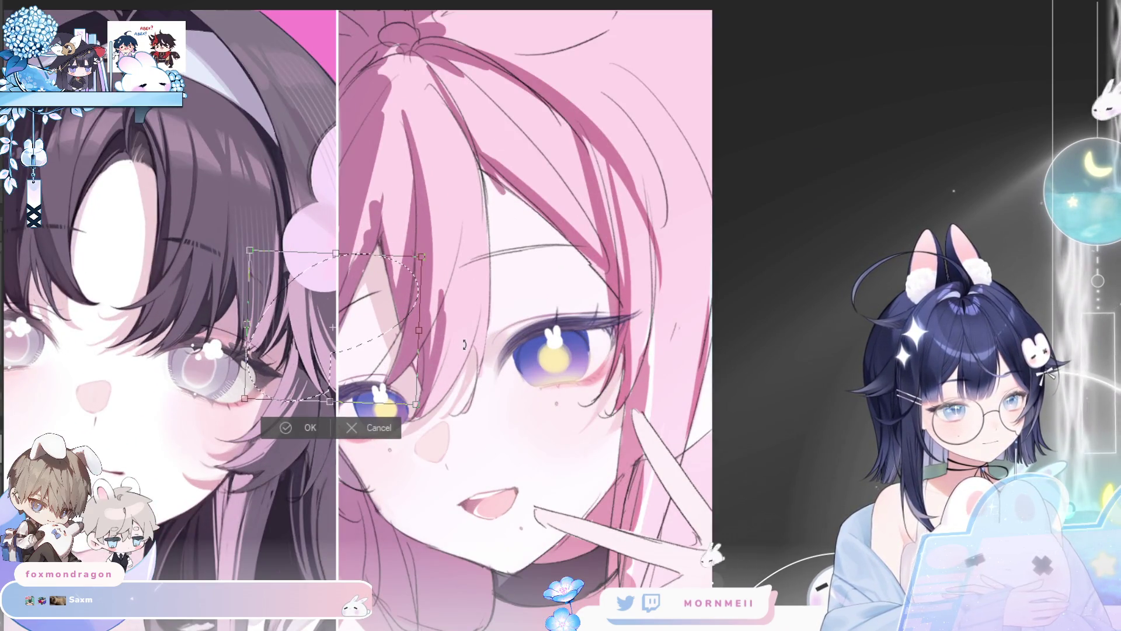
pyautogui.press('Return')
pyautogui.hotkey('ctrl', 'd')
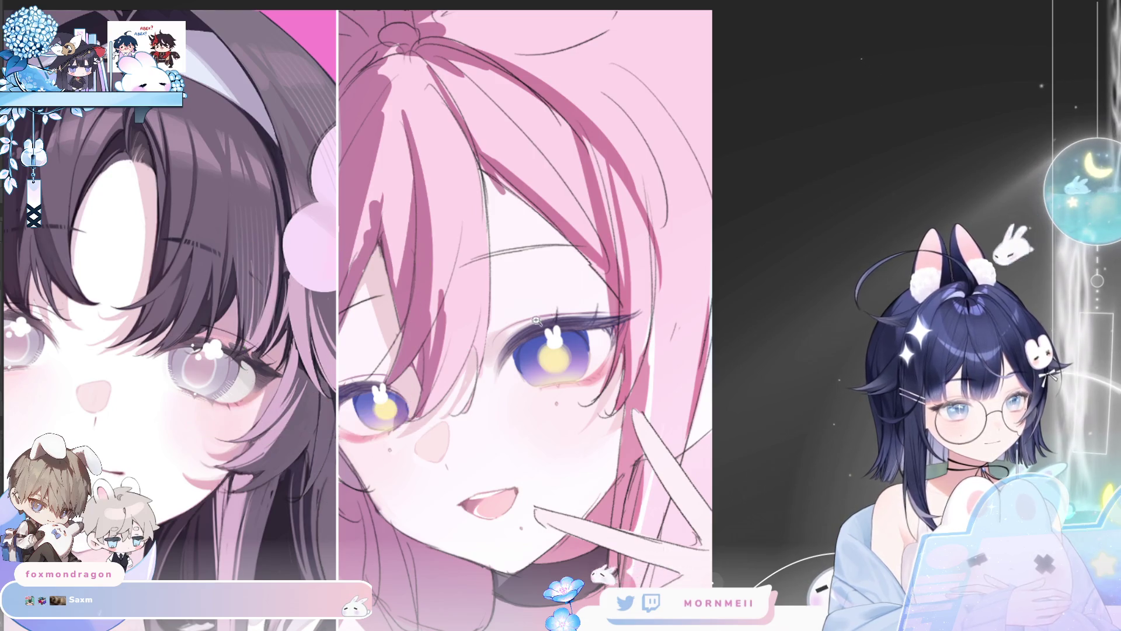
pyautogui.scroll(-3, 682, 294)
pyautogui.press('h')
pyautogui.press('h')
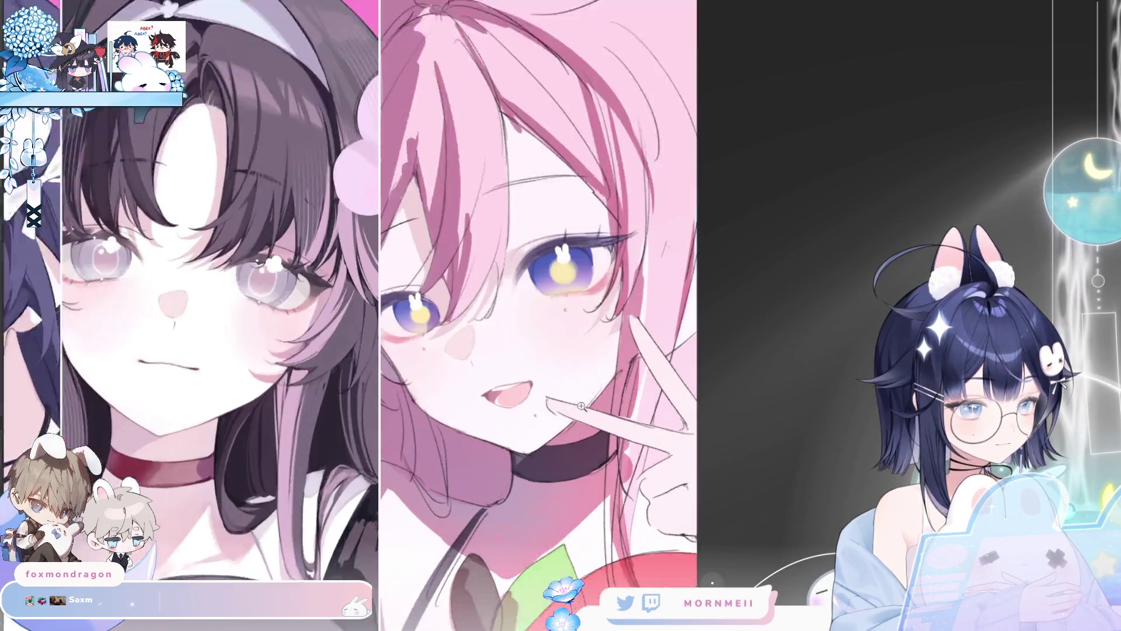
pyautogui.scroll(3, 557, 427)
pyautogui.scroll(-3, 536, 316)
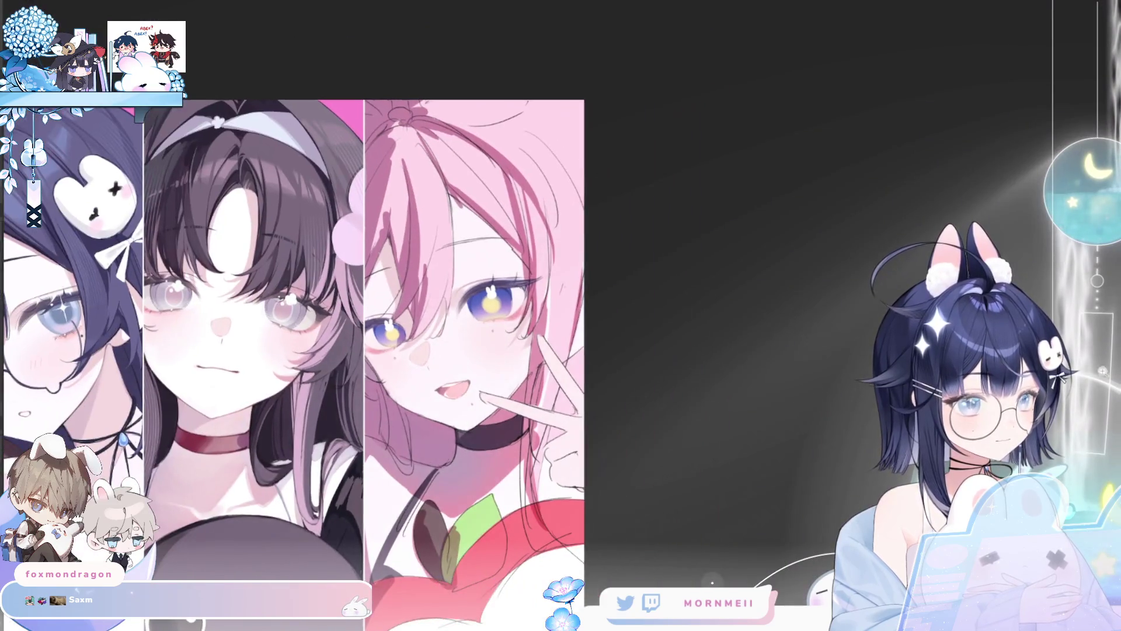
pyautogui.press('h')
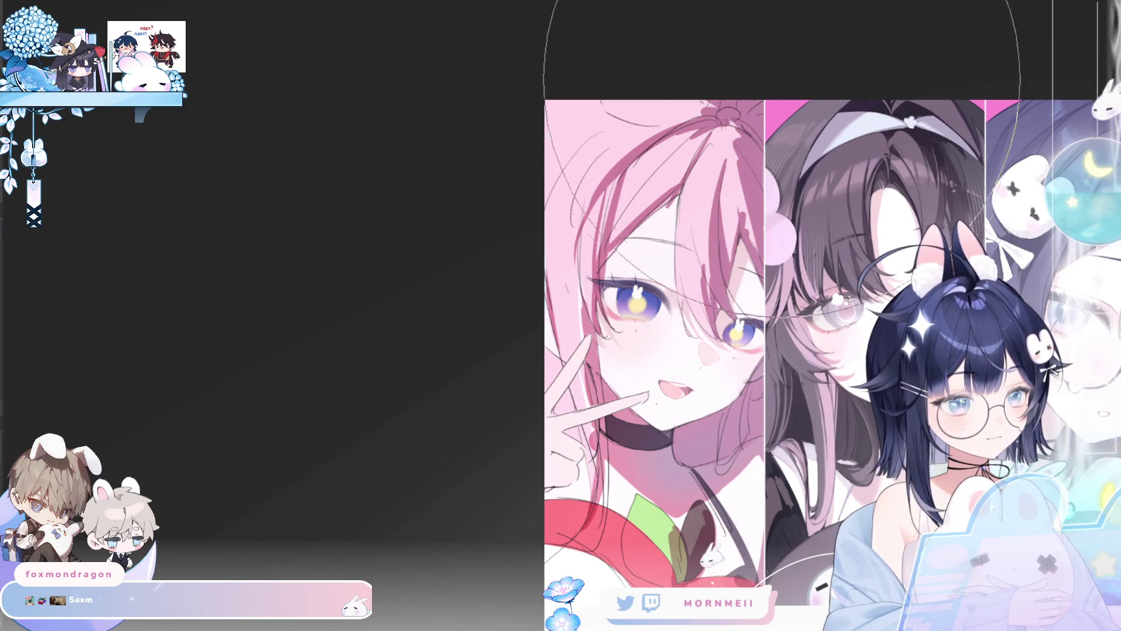
pyautogui.moveTo(733, 26); pyautogui.dragTo(624, 144)
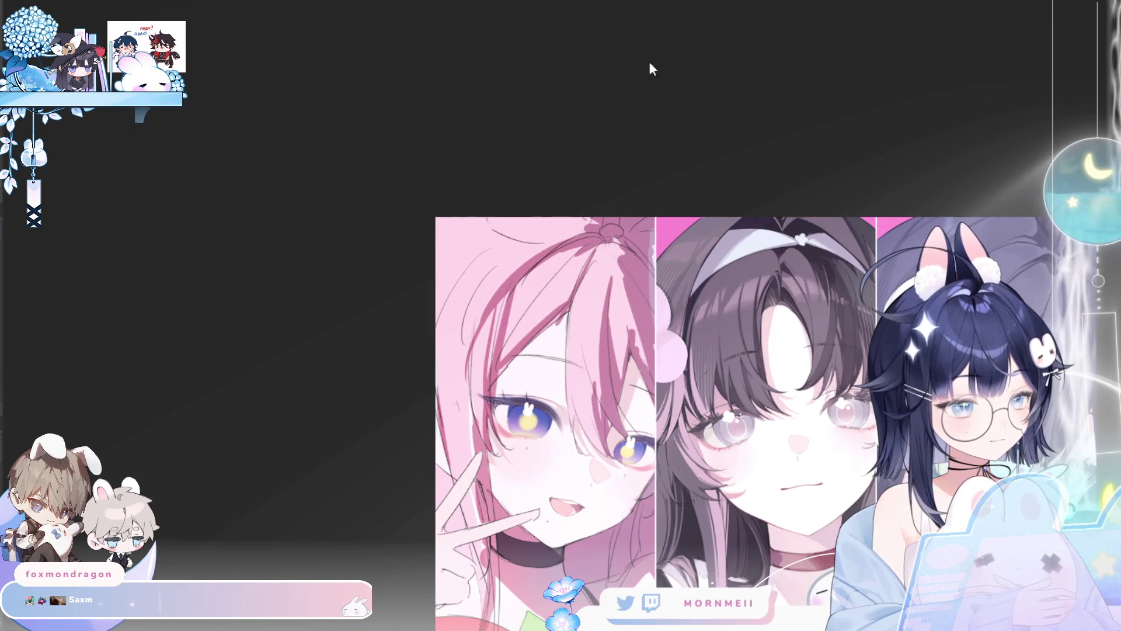
pyautogui.press('m')
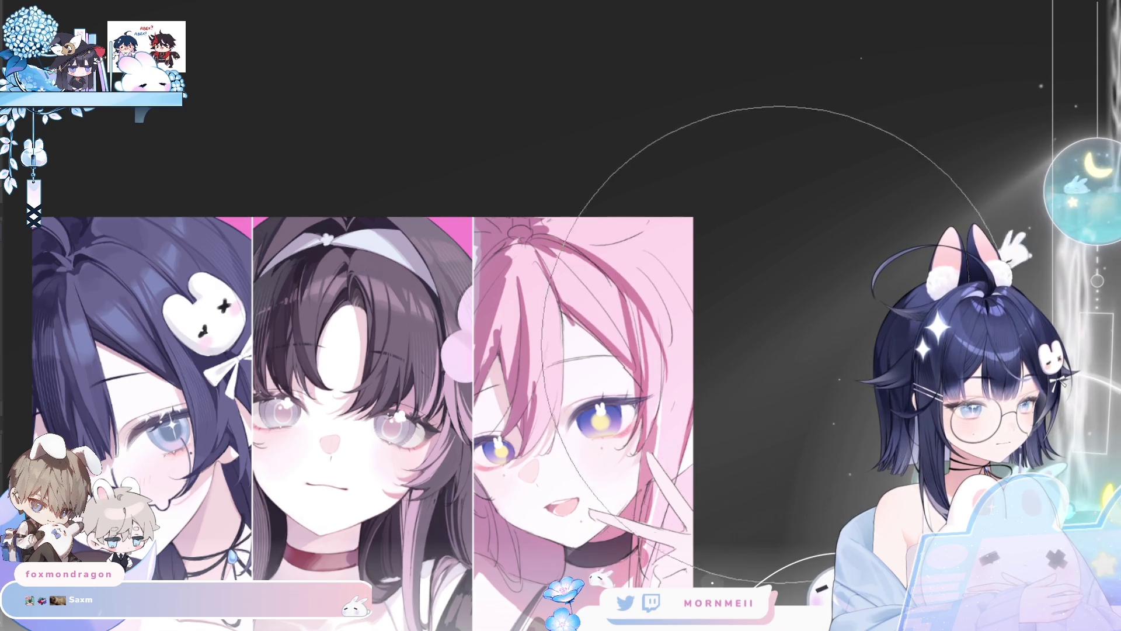
pyautogui.press('m')
pyautogui.press('m')
pyautogui.scroll(1, 836, 317)
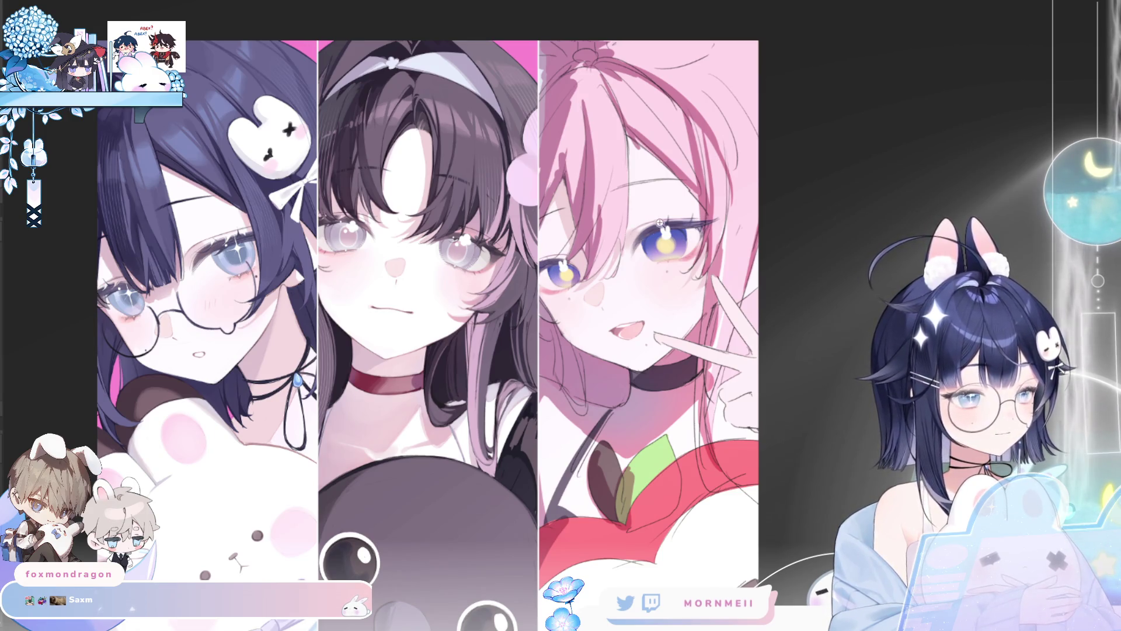
pyautogui.scroll(3, 661, 225)
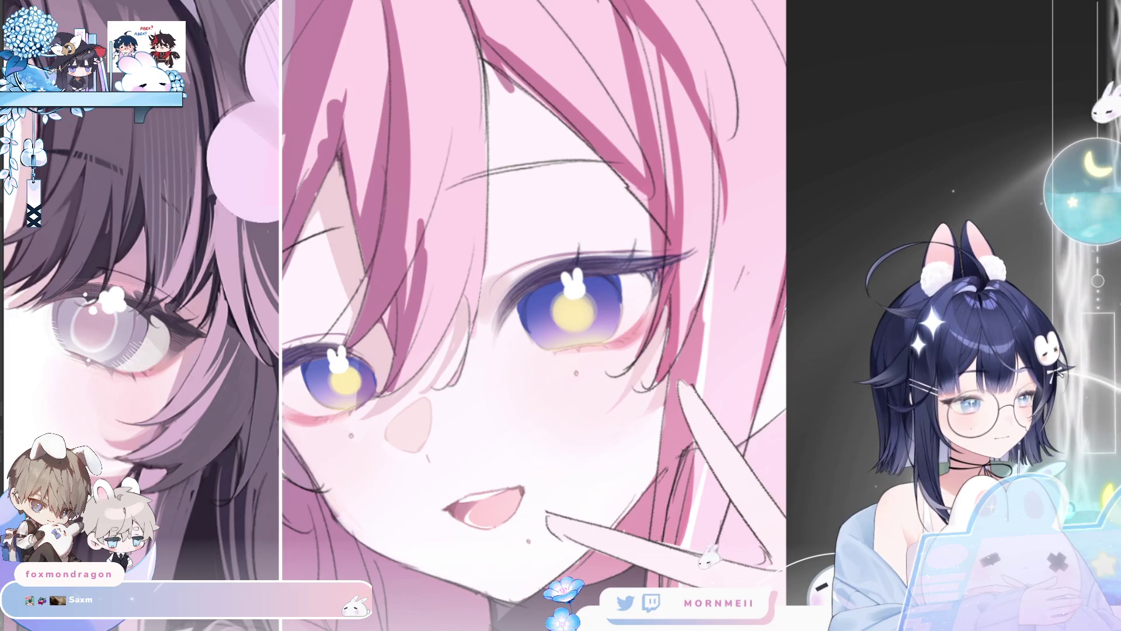
pyautogui.scroll(2, 521, 289)
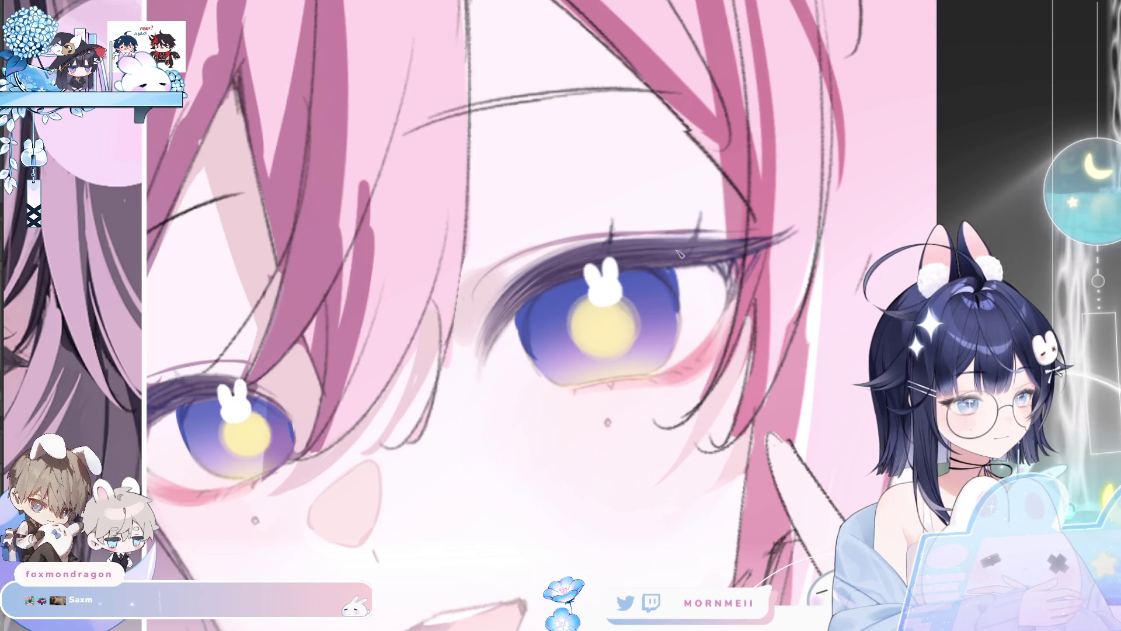
pyautogui.press('m')
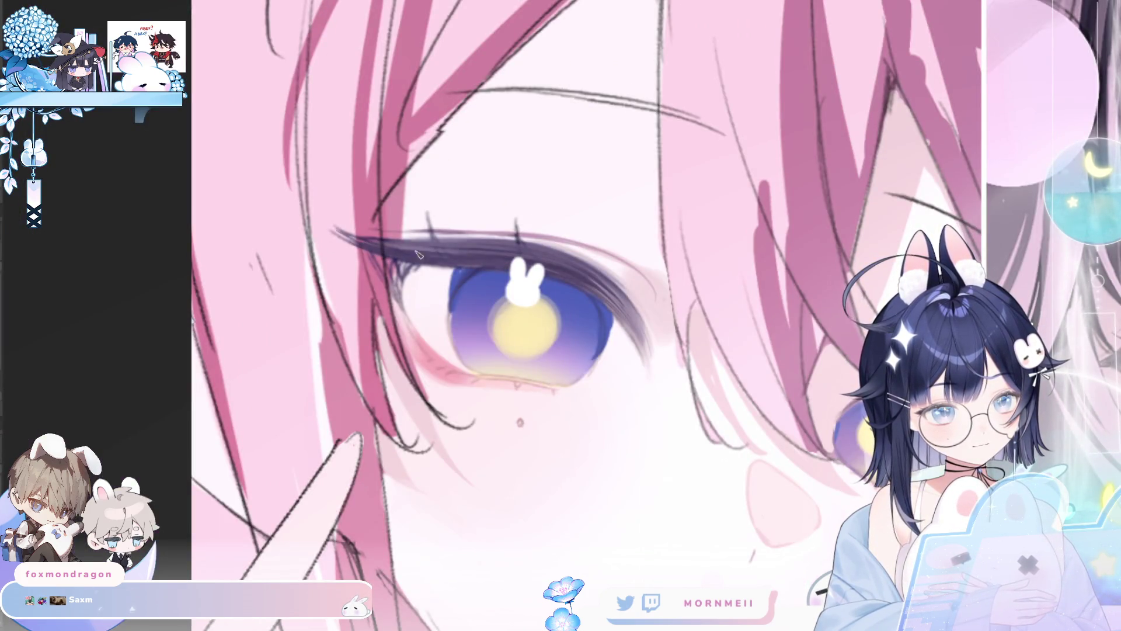
pyautogui.press('m')
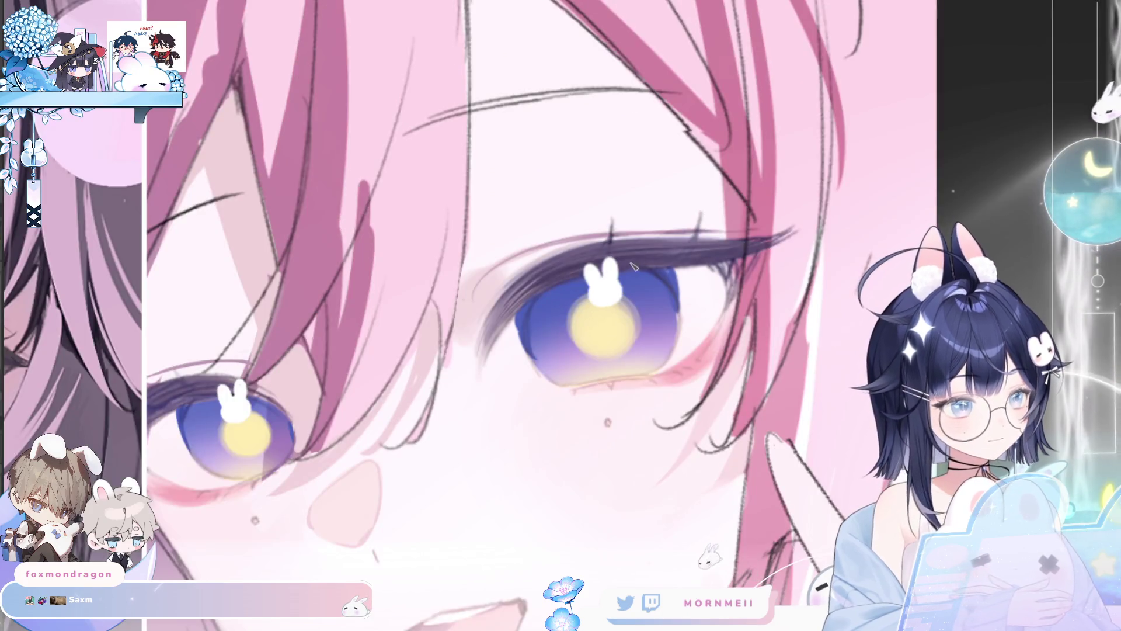
pyautogui.hotkey('ctrl', '0')
pyautogui.press('m')
pyautogui.press('m')
pyautogui.click(777, 262)
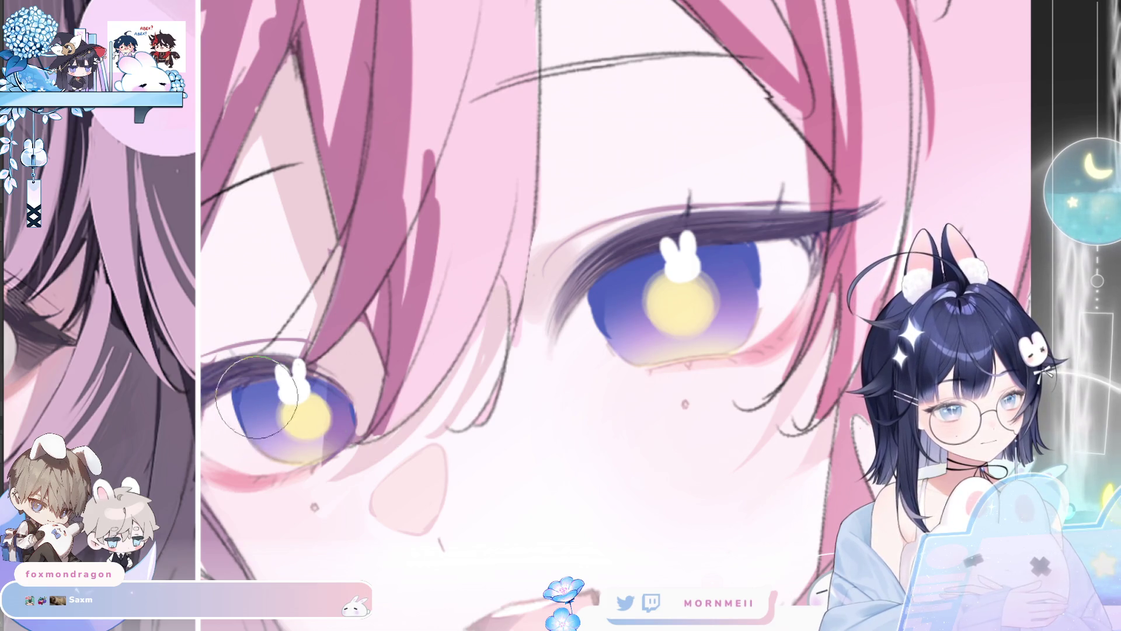
pyautogui.press('m')
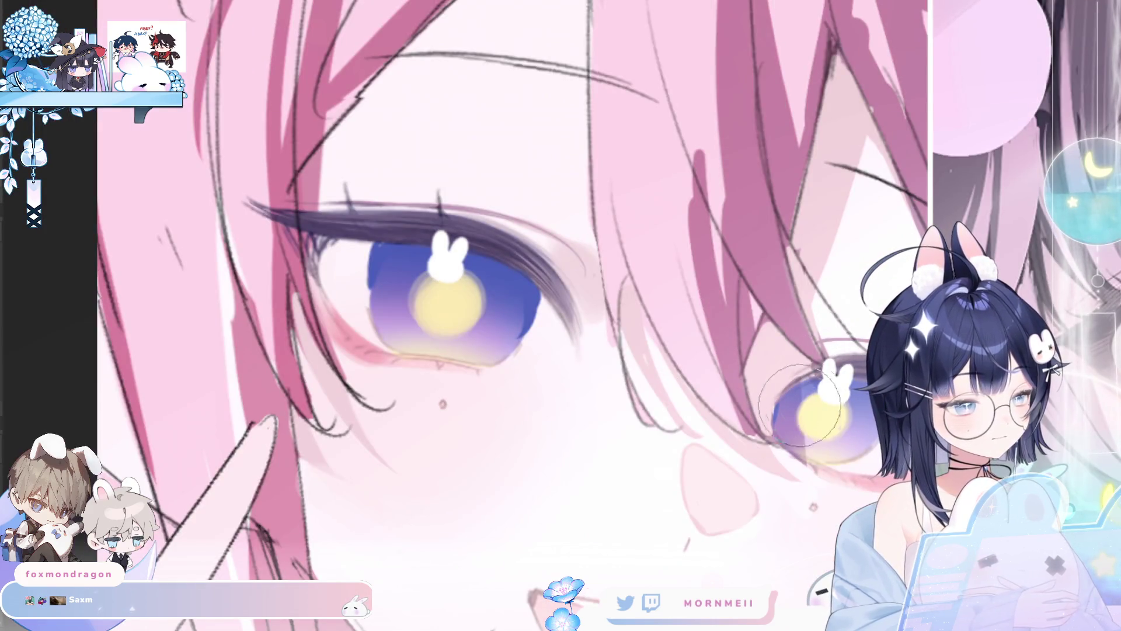
pyautogui.press('m')
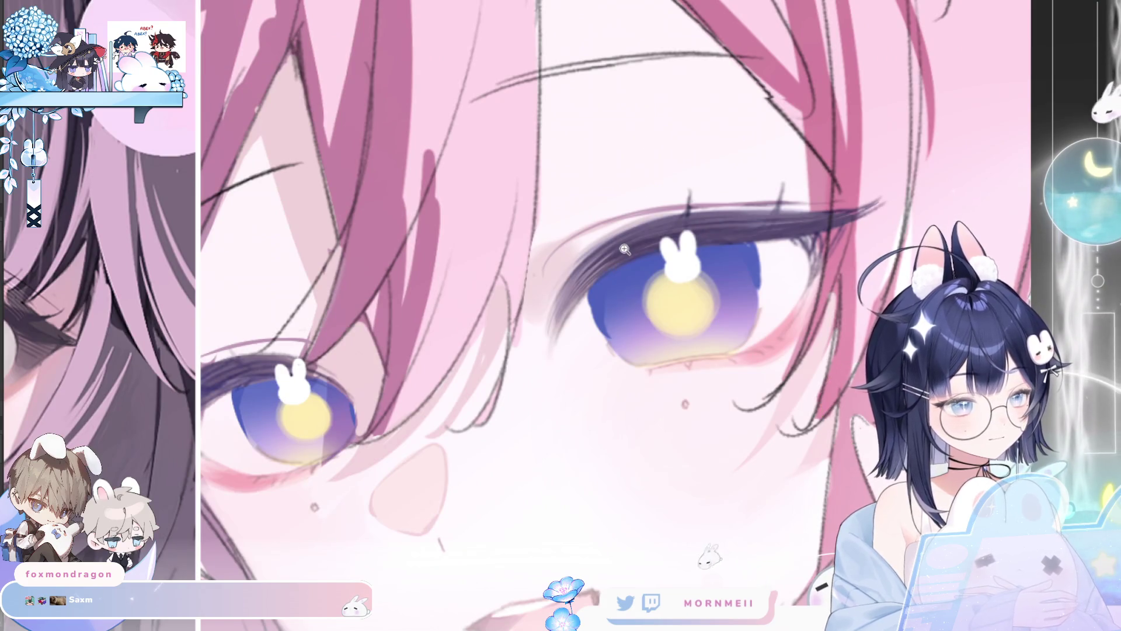
pyautogui.press('m')
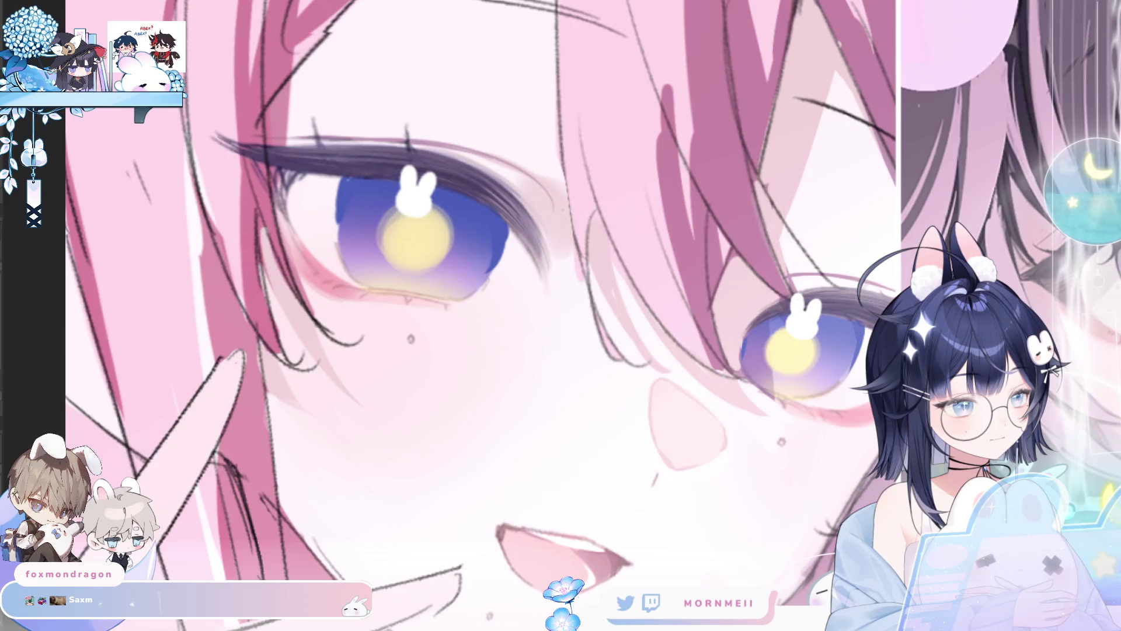
pyautogui.press('m')
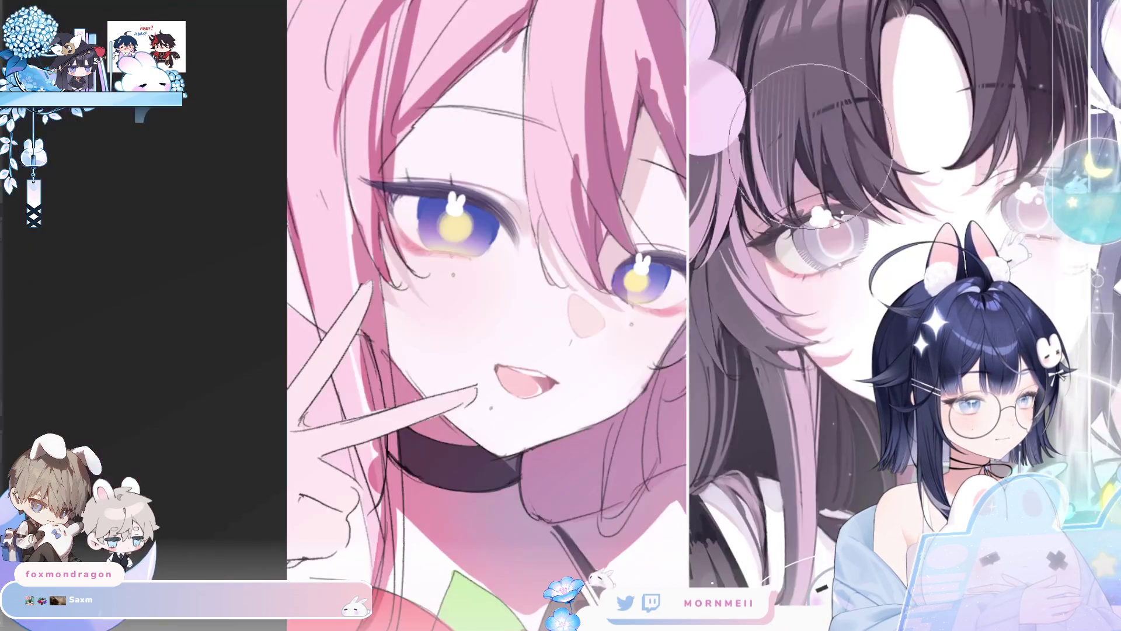
pyautogui.scroll(-5, 823, 110)
pyautogui.press('h')
pyautogui.scroll(-2, 807, 164)
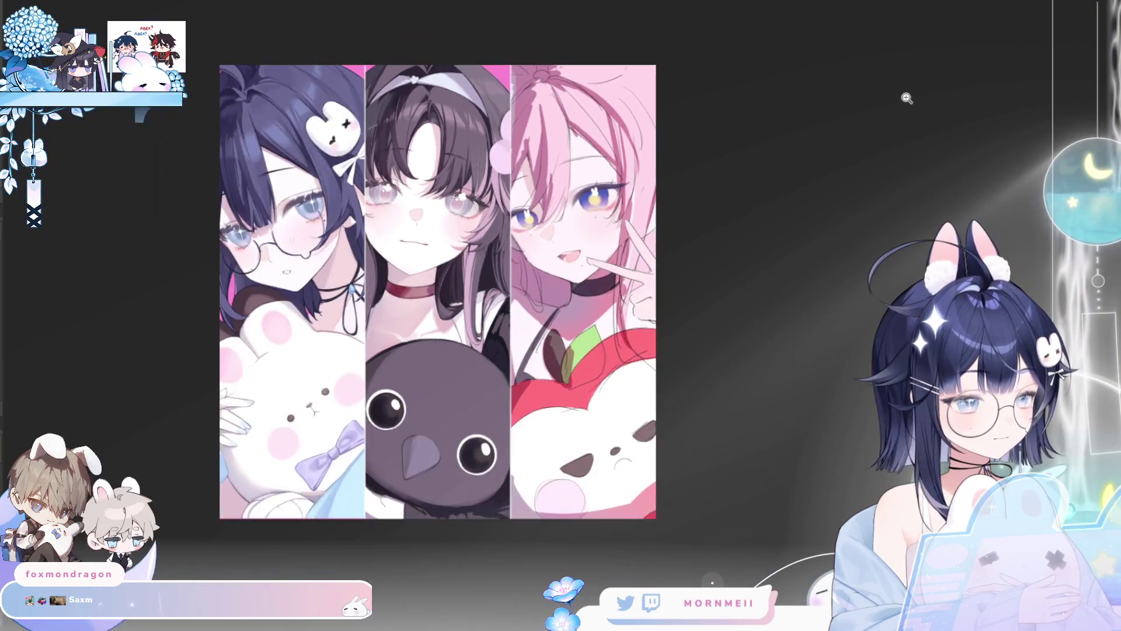
pyautogui.press('h')
pyautogui.press('h')
pyautogui.scroll(5, 593, 190)
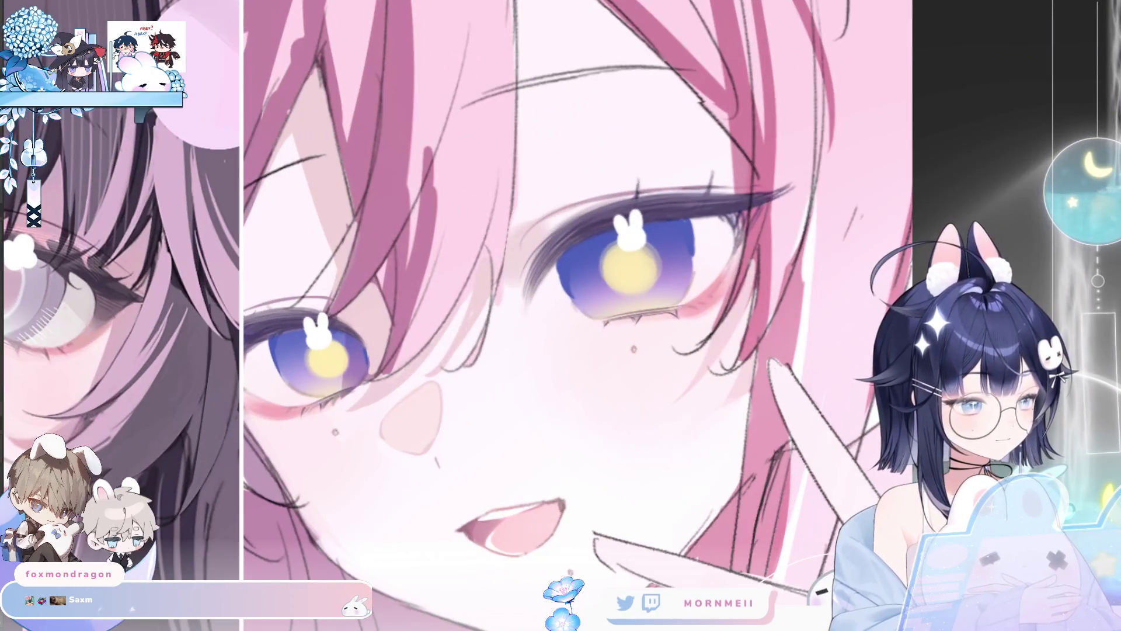
pyautogui.scroll(2, 568, 272)
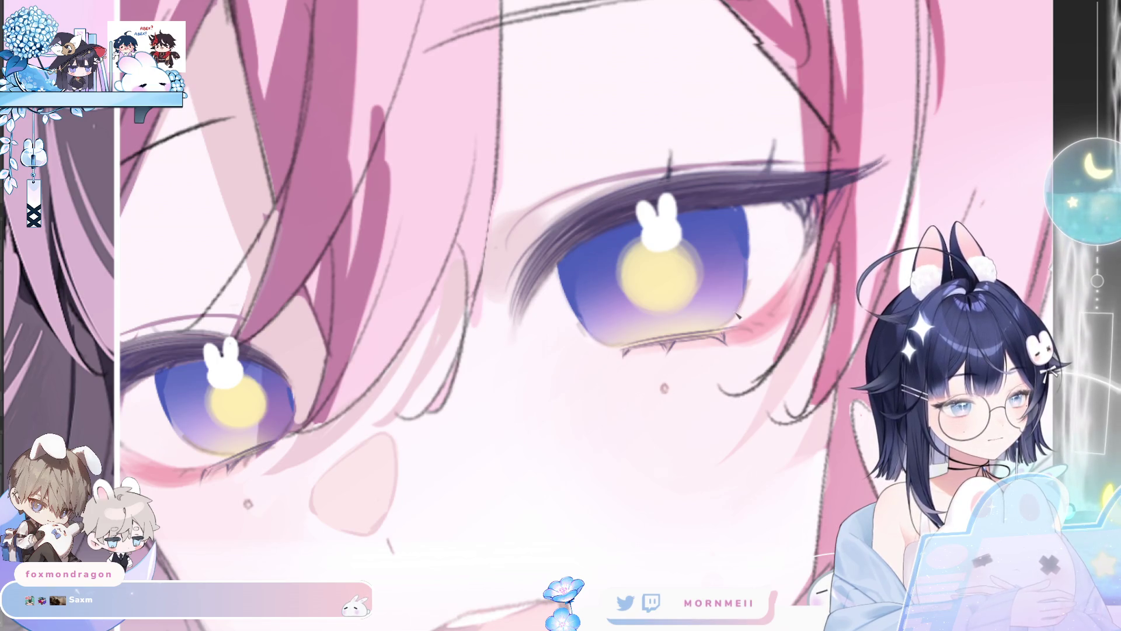
pyautogui.moveTo(745, 263); pyautogui.dragTo(556, 262)
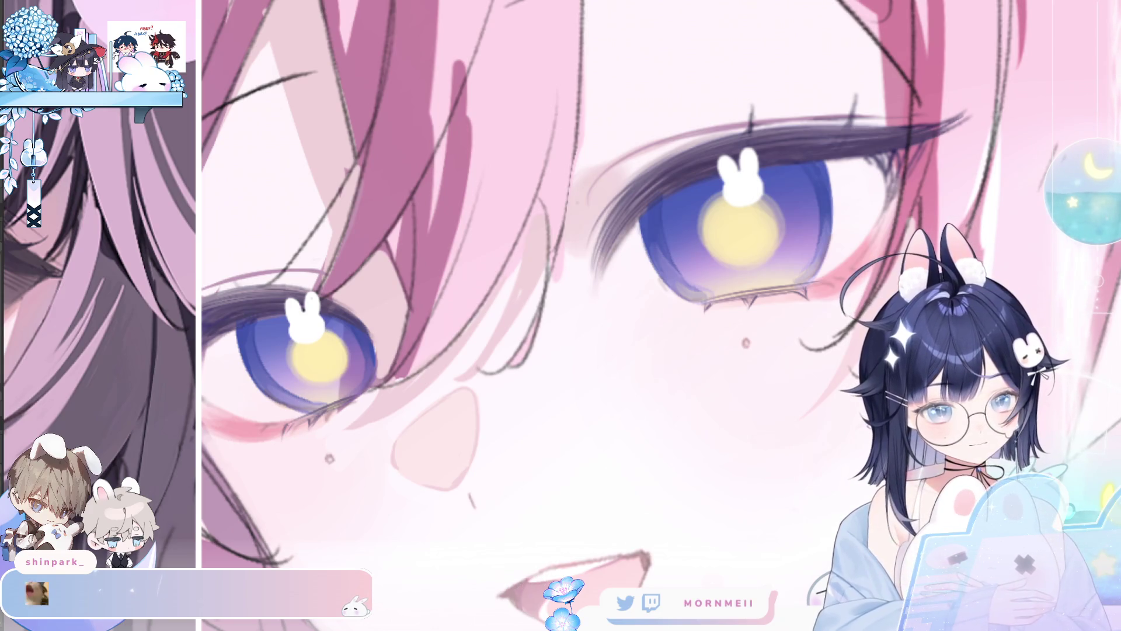
pyautogui.press('h')
pyautogui.press('h')
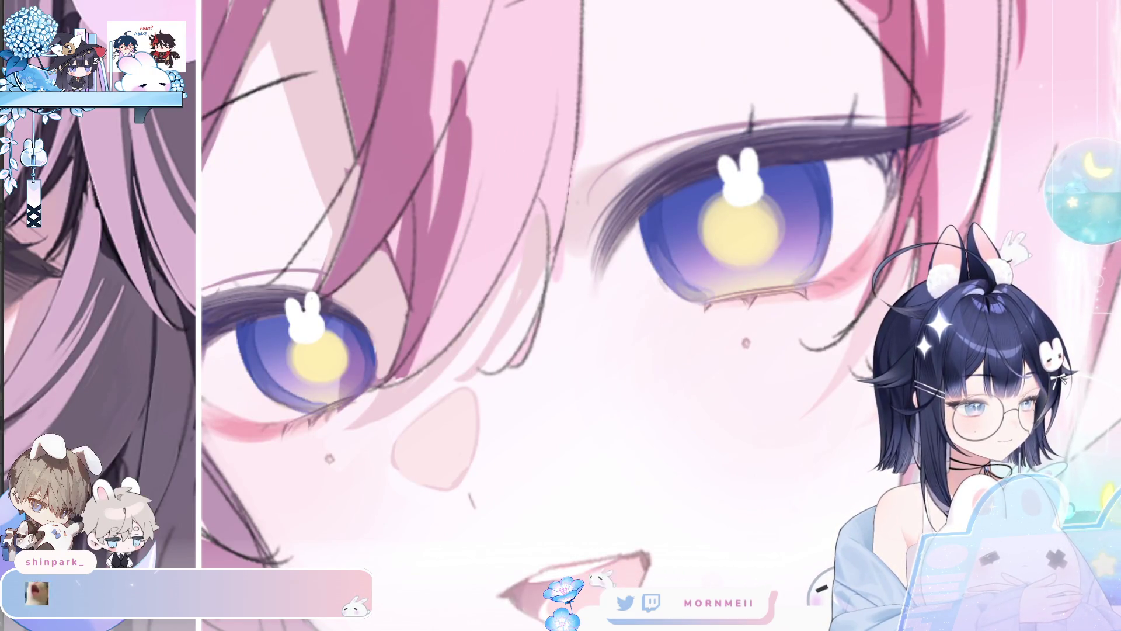
pyautogui.hotkey('ctrl', '0')
pyautogui.press('h')
pyautogui.press('h')
pyautogui.click(438, 350)
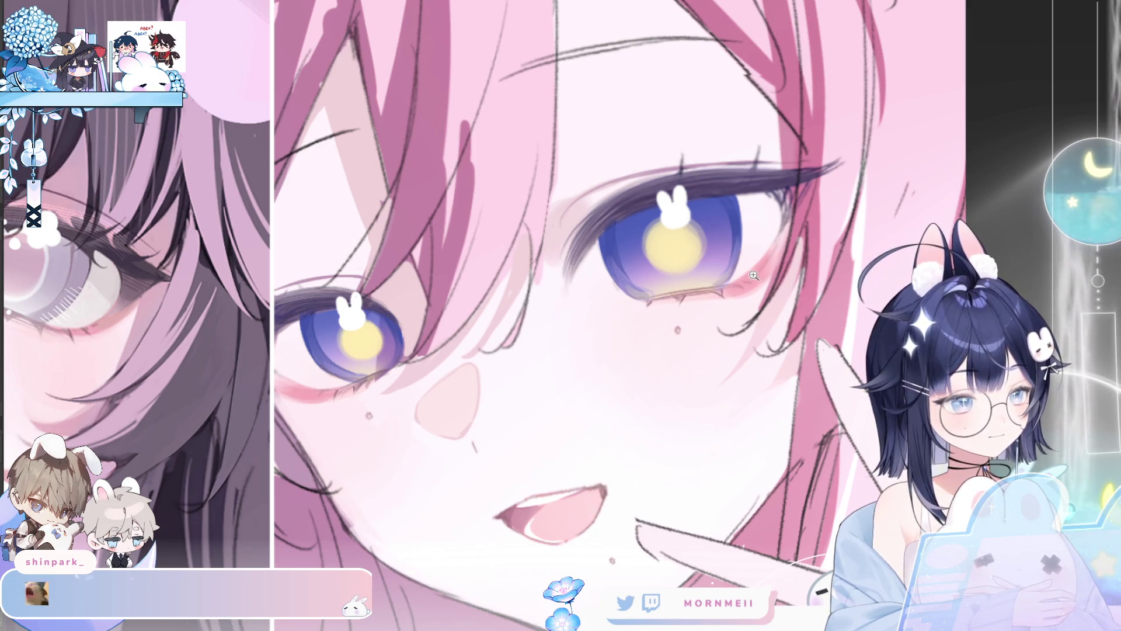
pyautogui.press('h')
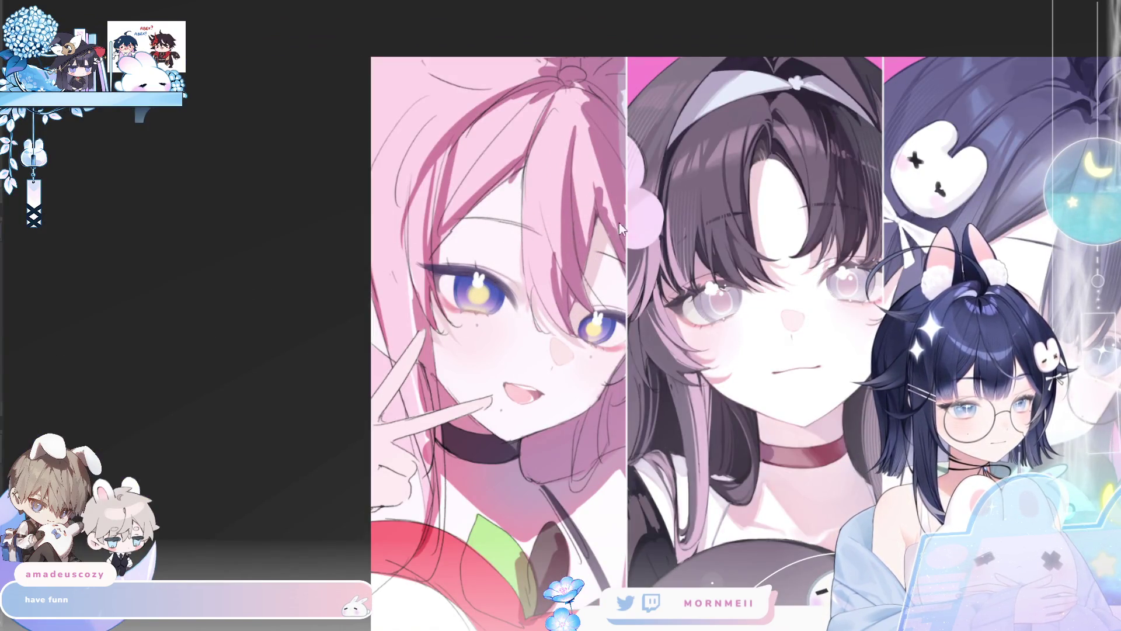
pyautogui.press('h')
pyautogui.press('h')
pyautogui.press('h')
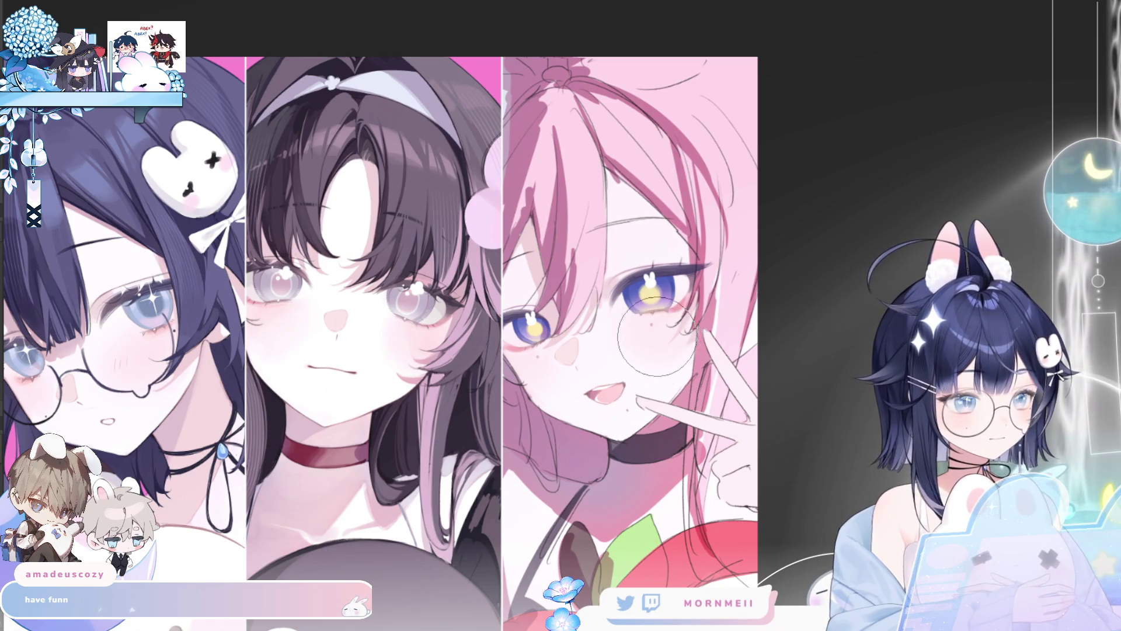
pyautogui.press('h')
pyautogui.press('h')
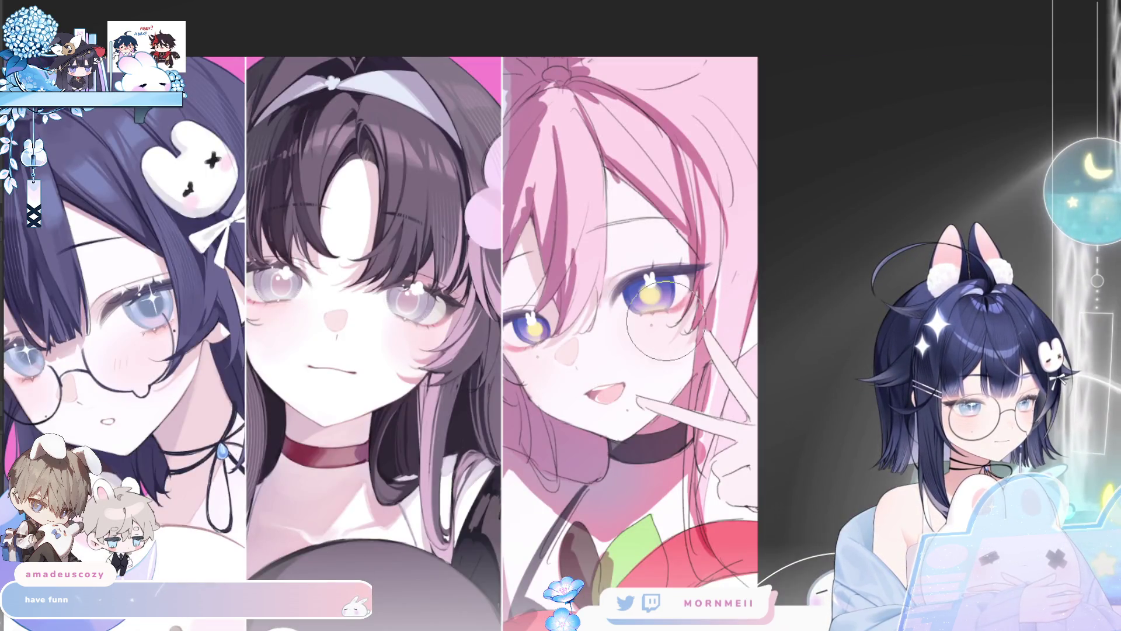
pyautogui.hotkey('ctrl', '0')
pyautogui.press('h')
pyautogui.press('h')
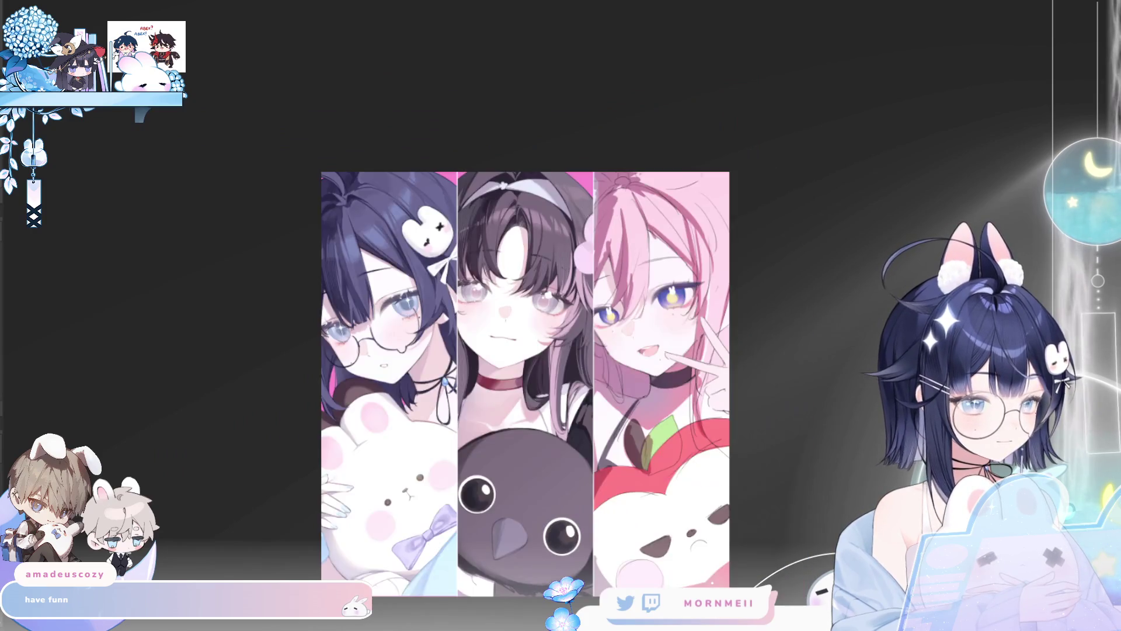
pyautogui.scroll(5, 648, 267)
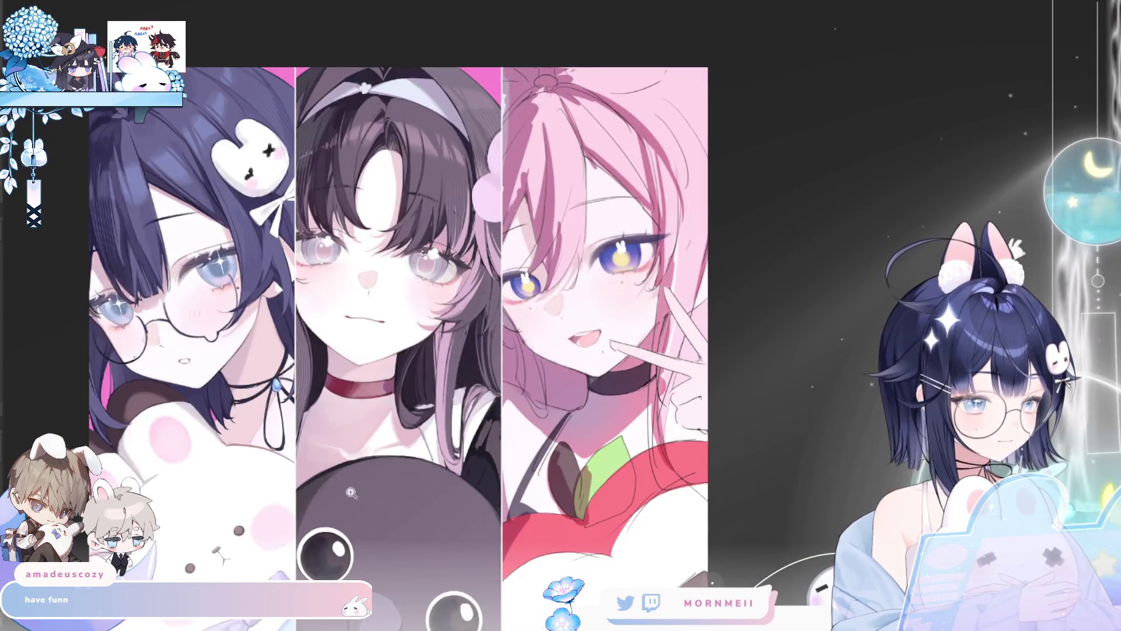
# Lasso the left eye and add the right iris to the selection, then switch to the brush.
pyautogui.press('m')
pyautogui.press('m')
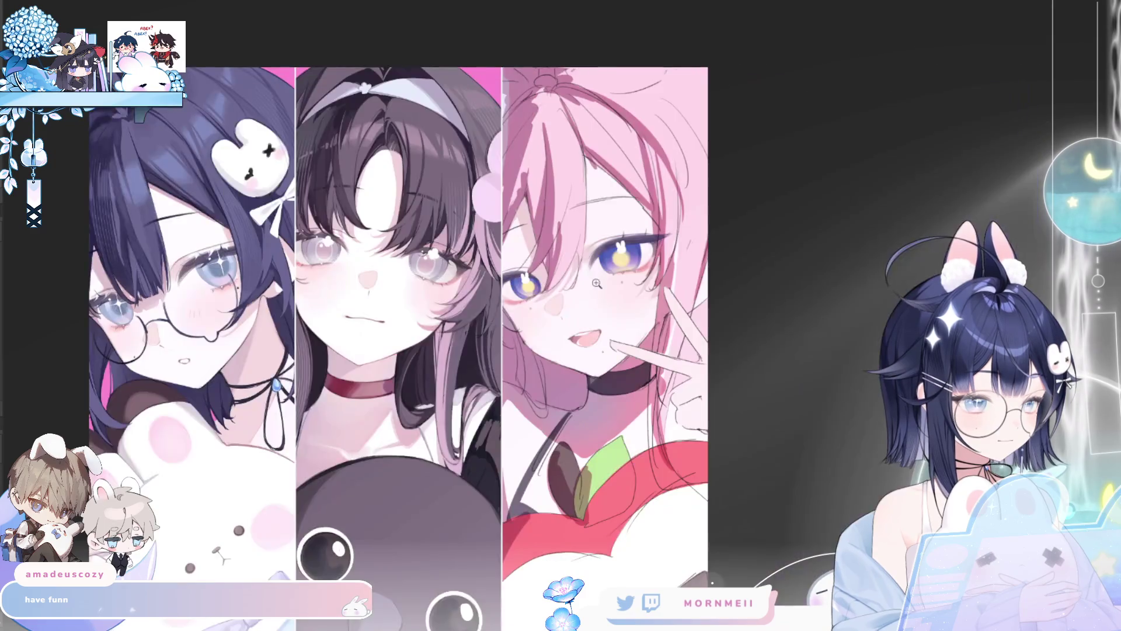
pyautogui.moveTo(461, 323); pyautogui.dragTo(468, 299)
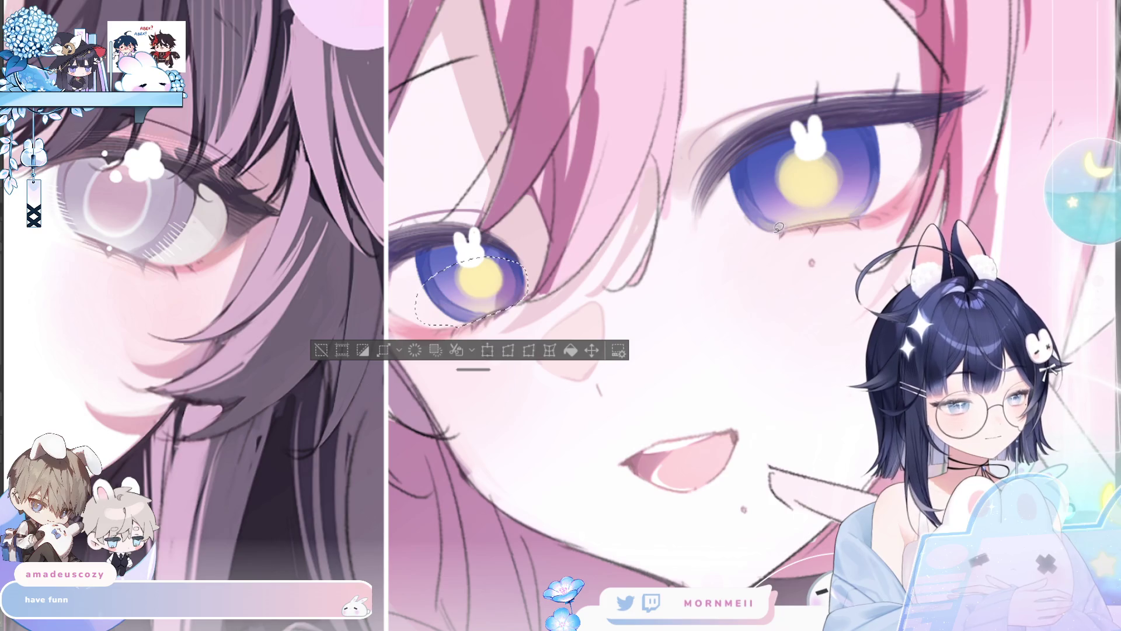
pyautogui.moveTo(858, 212); pyautogui.dragTo(758, 244)
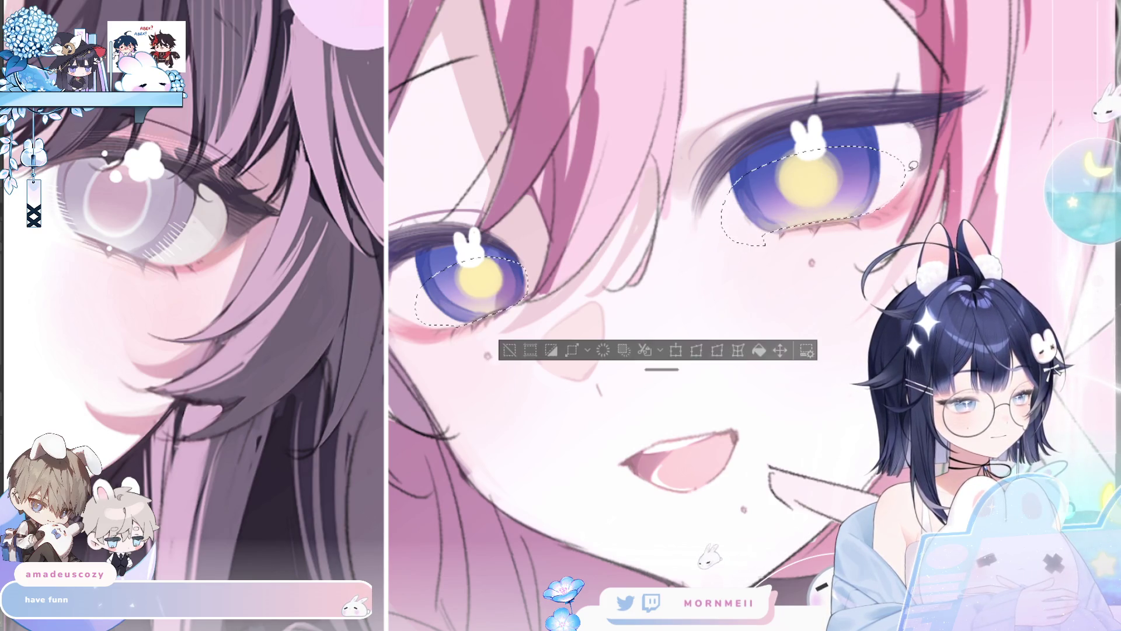
pyautogui.press('b')
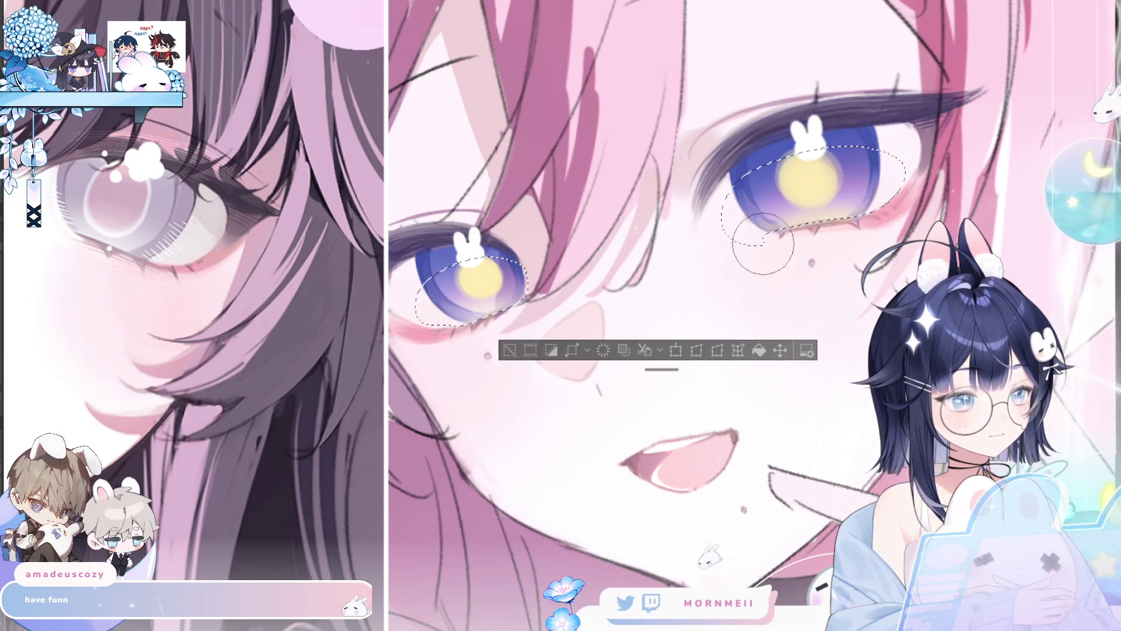
pyautogui.hotkey('ctrl', '0')
pyautogui.press('h')
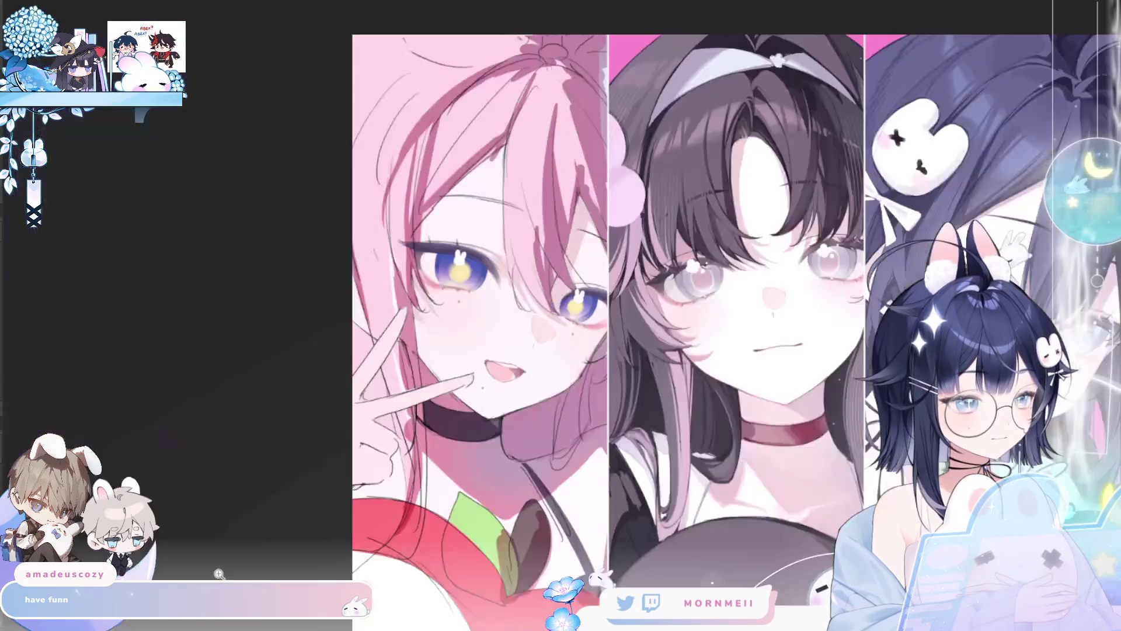
# Zoom in on the eyes and try a broad light-blue highlight on the left iris, then undo it.
pyautogui.press('h')
pyautogui.click(654, 276)
pyautogui.click(538, 333)
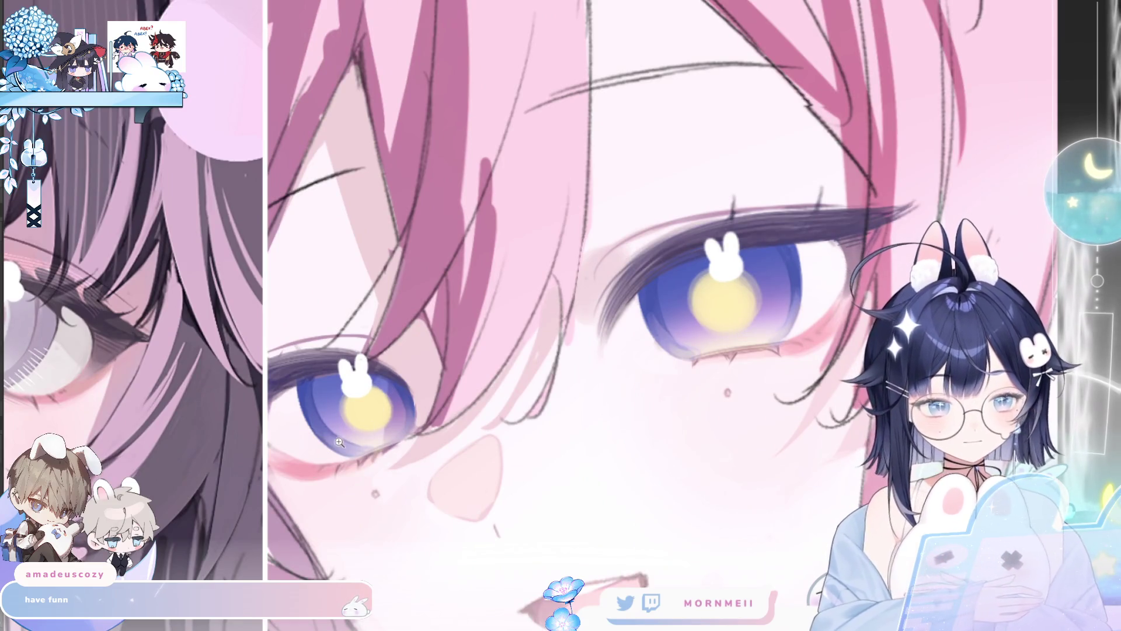
pyautogui.moveTo(305, 376); pyautogui.dragTo(325, 390)
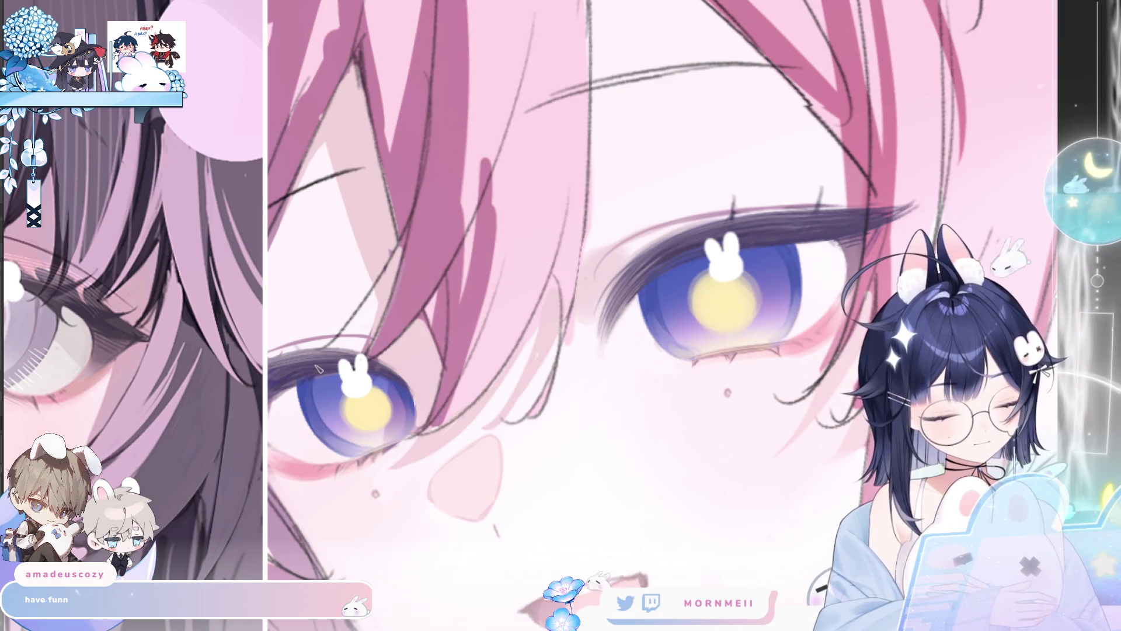
pyautogui.hotkey('ctrl', 'z')
pyautogui.moveTo(341, 381); pyautogui.dragTo(308, 393)
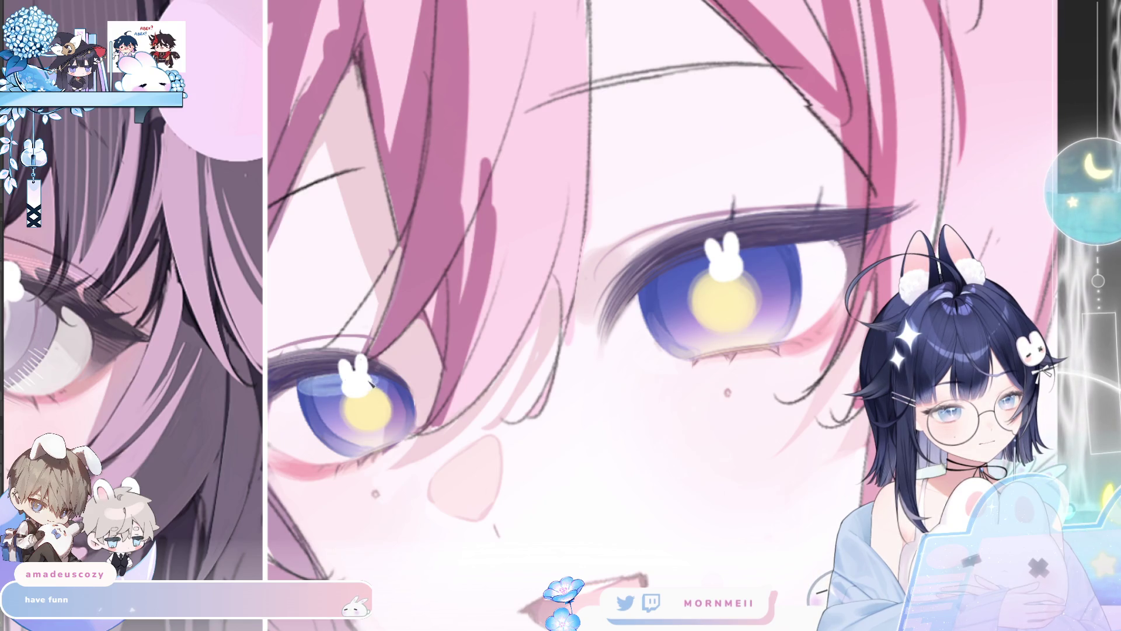
# Paint lighter highlight strokes on the irises and undo/redo to compare, keeping both highlights.
pyautogui.moveTo(313, 390); pyautogui.dragTo(386, 355)
pyautogui.hotkey('ctrl', 'z')
pyautogui.hotkey('ctrl', 'z')
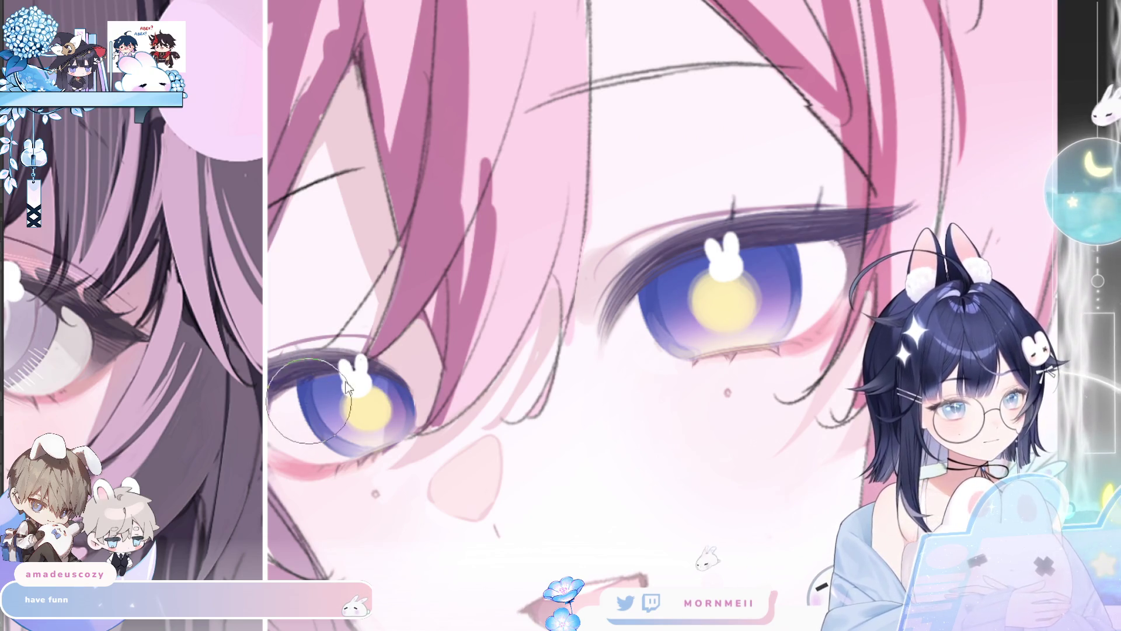
pyautogui.hotkey('ctrl', 'y')
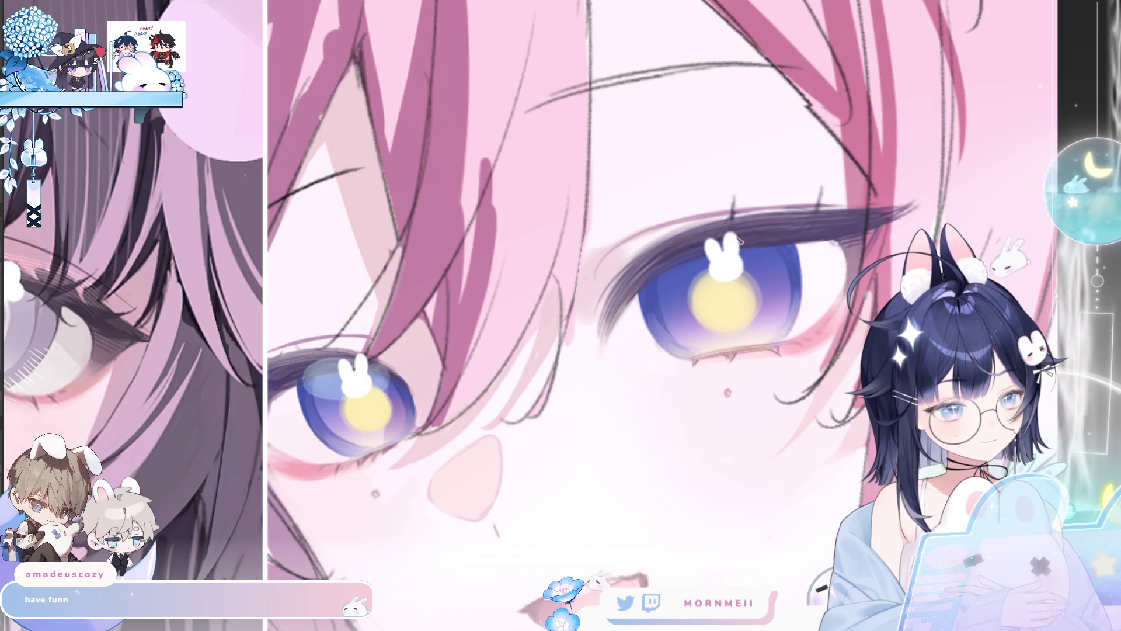
pyautogui.hotkey('ctrl', 'y')
pyautogui.hotkey('ctrl', 'z')
pyautogui.hotkey('ctrl', 'y')
pyautogui.hotkey('ctrl', 'z')
pyautogui.hotkey('ctrl', 'y')
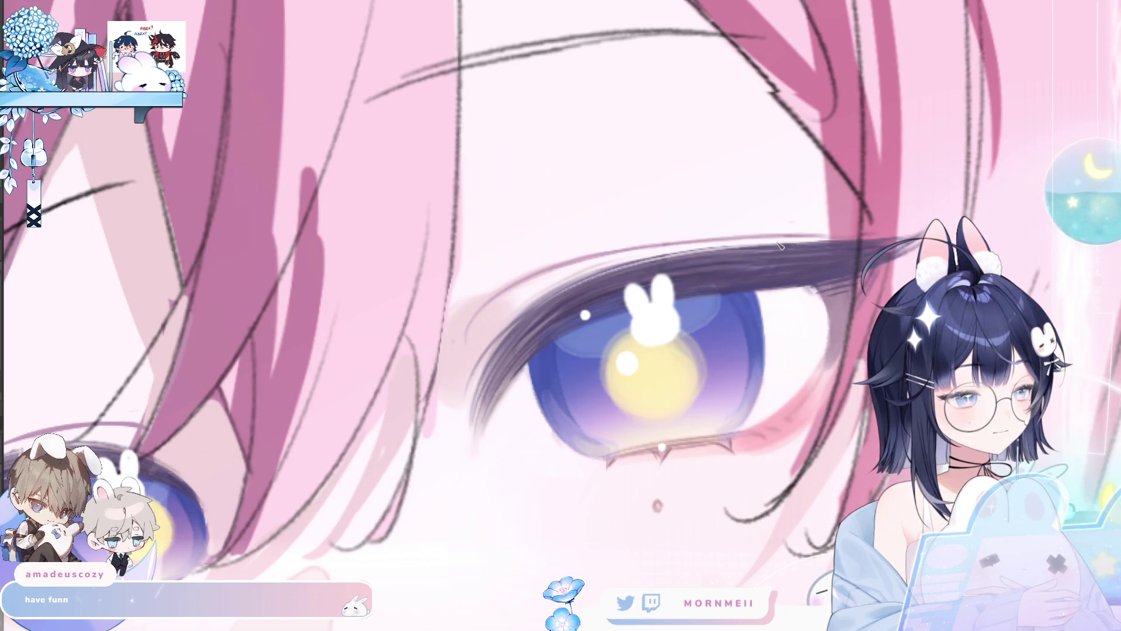
# Pan and zoom around the larger eye and flip the view repeatedly to check it.
pyautogui.moveTo(645, 228); pyautogui.dragTo(416, 282)
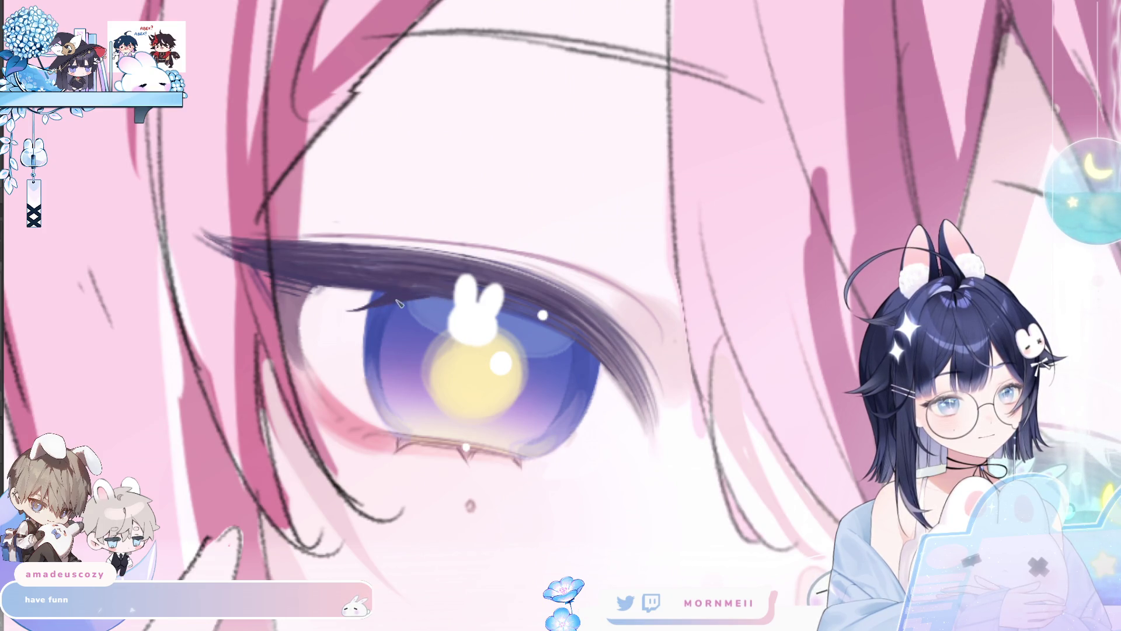
pyautogui.moveTo(598, 245); pyautogui.dragTo(647, 308)
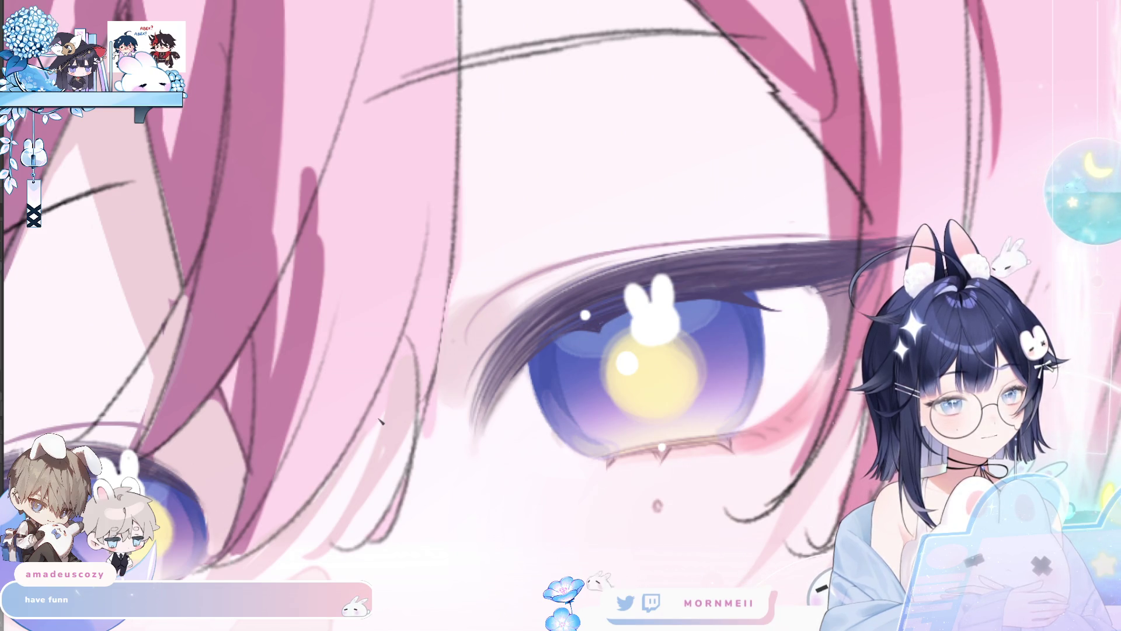
pyautogui.moveTo(606, 326); pyautogui.dragTo(349, 377)
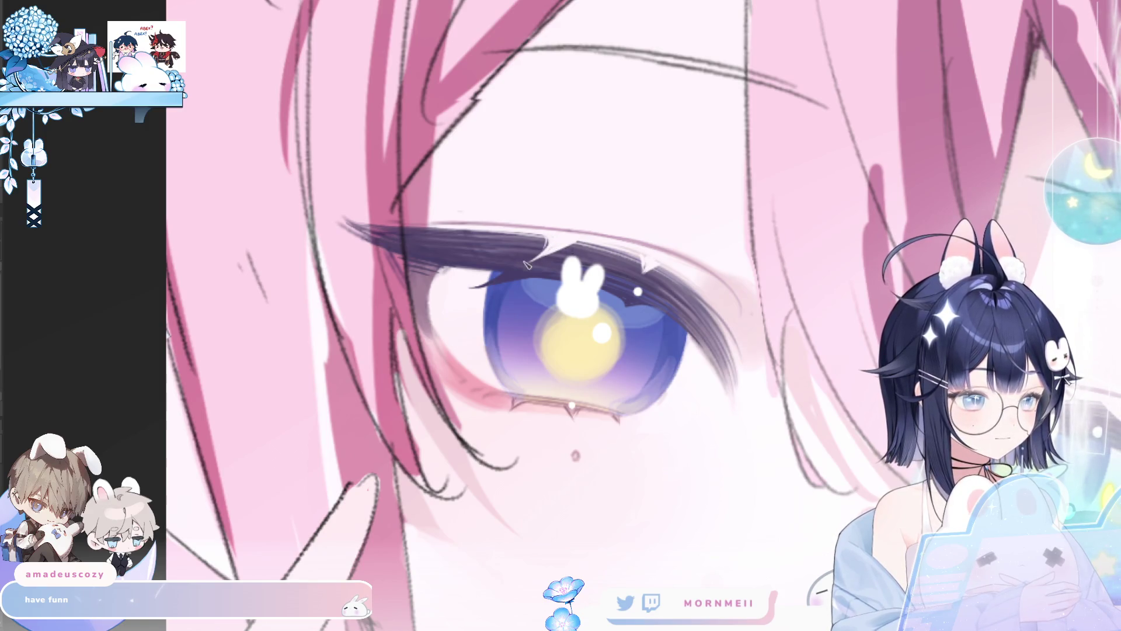
pyautogui.press('h')
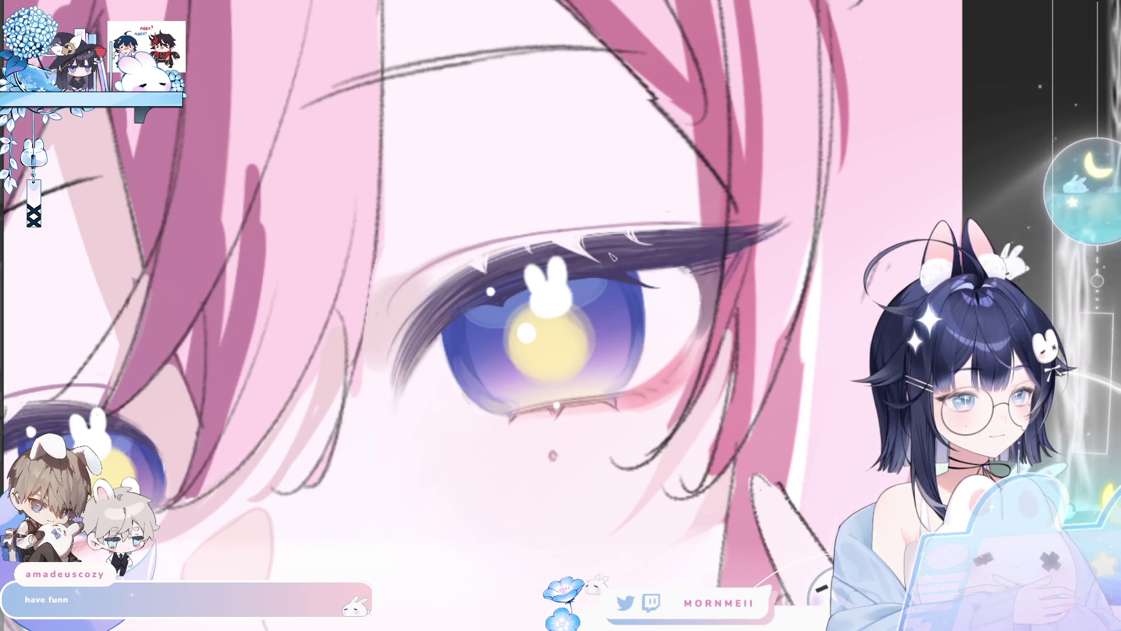
pyautogui.press('h')
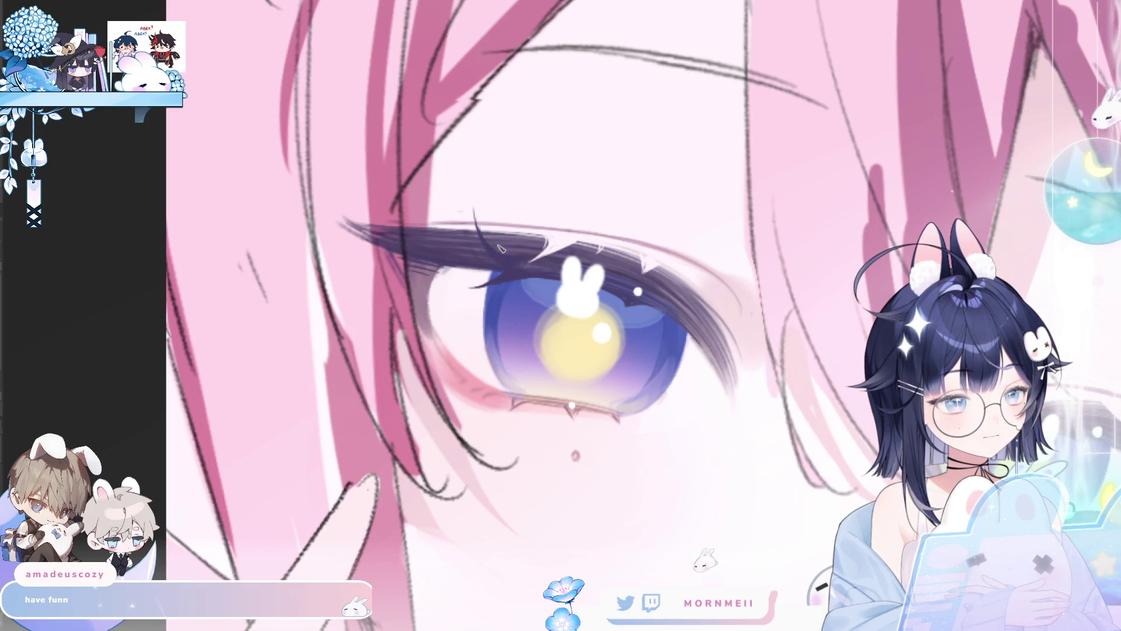
pyautogui.press('h')
pyautogui.press('h')
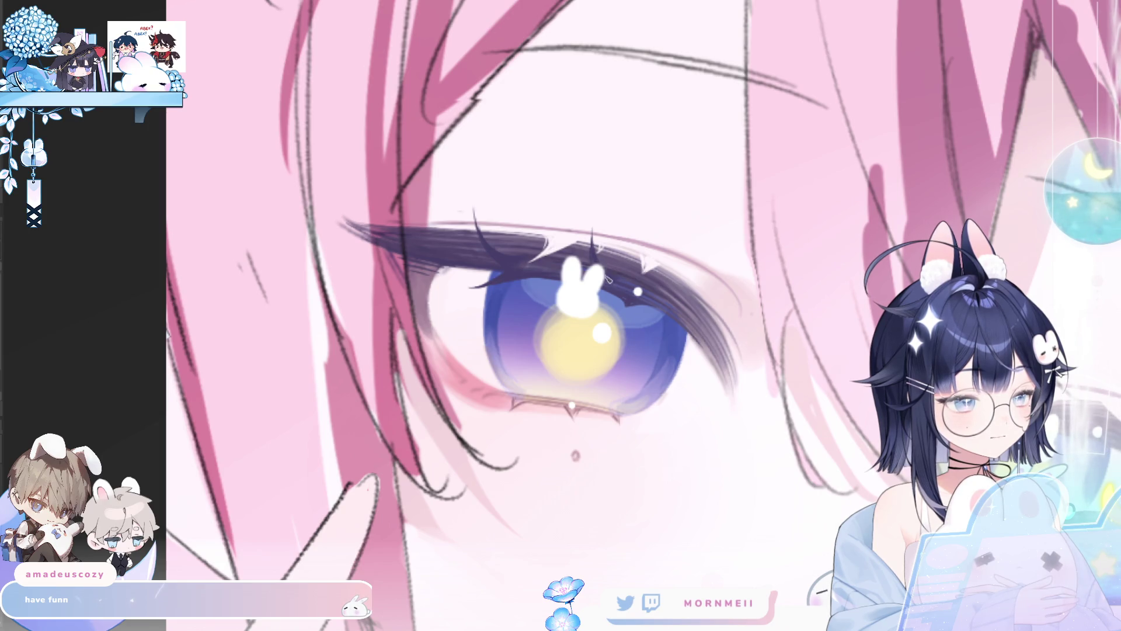
pyautogui.press('h')
pyautogui.press('h')
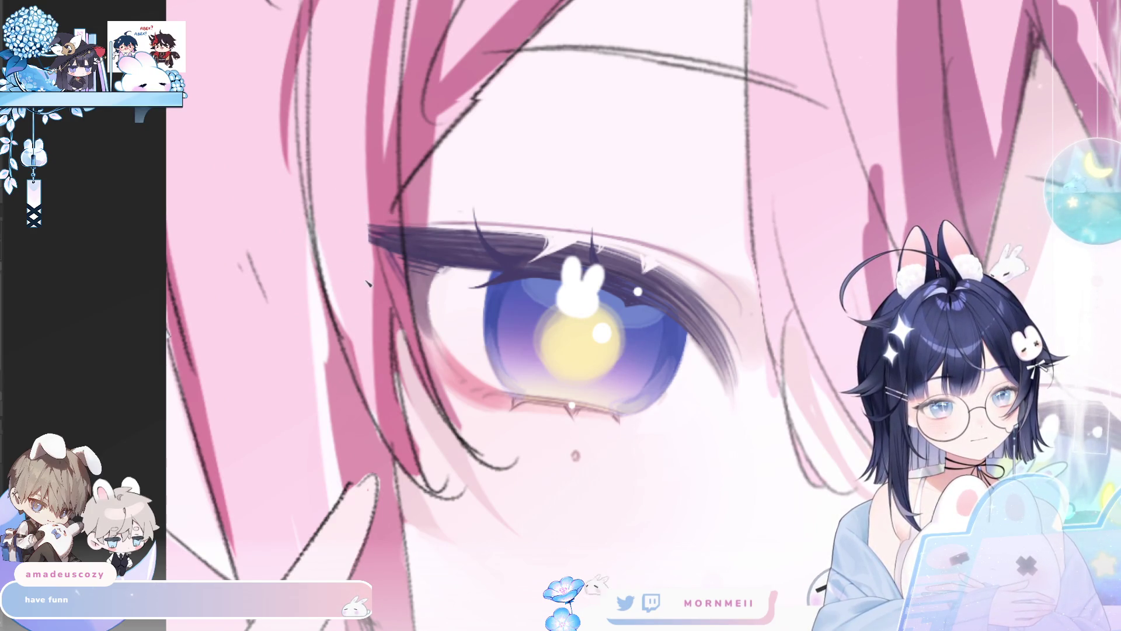
# Erase the tip of the upper eyelash to shorten it, then recheck the eye mirrored.
pyautogui.moveTo(367, 226); pyautogui.dragTo(382, 261)
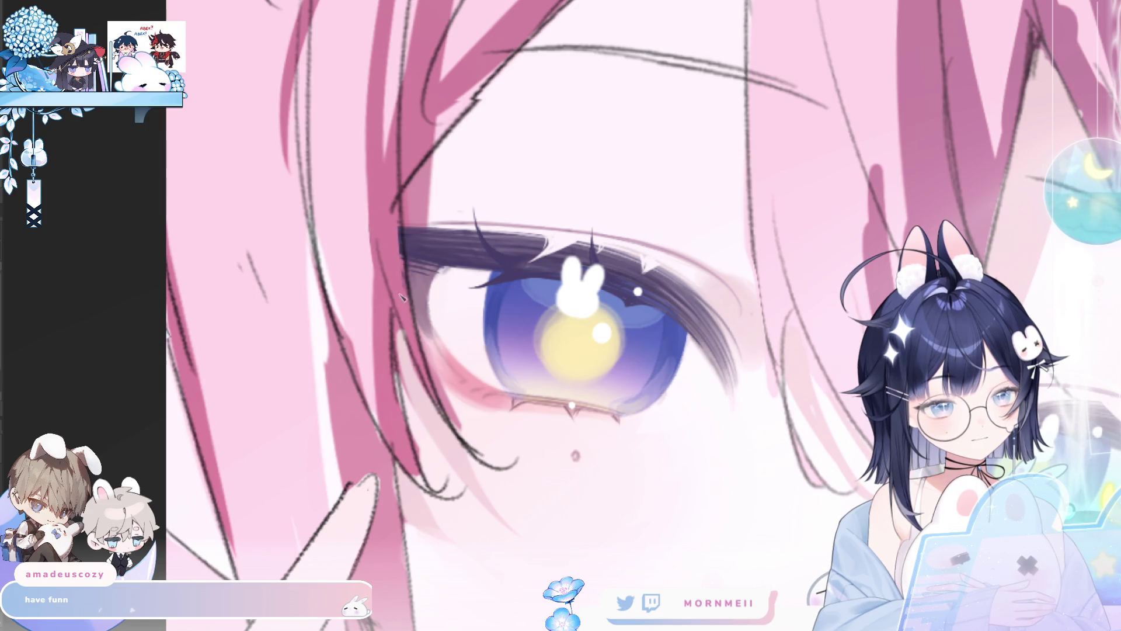
pyautogui.press('h')
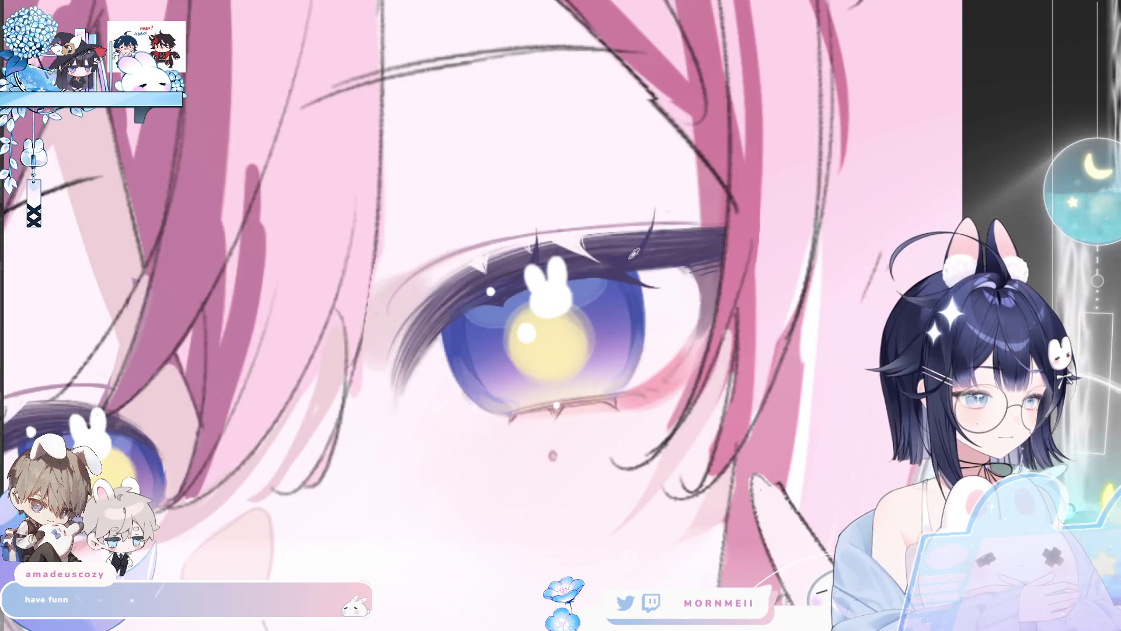
pyautogui.press('h')
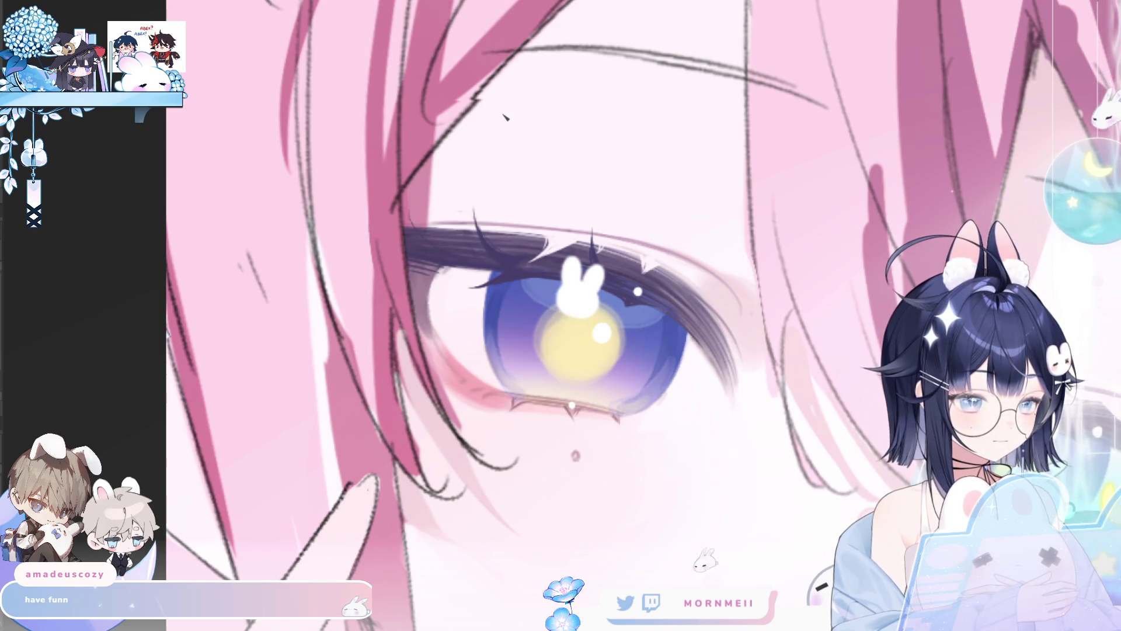
pyautogui.press('-')
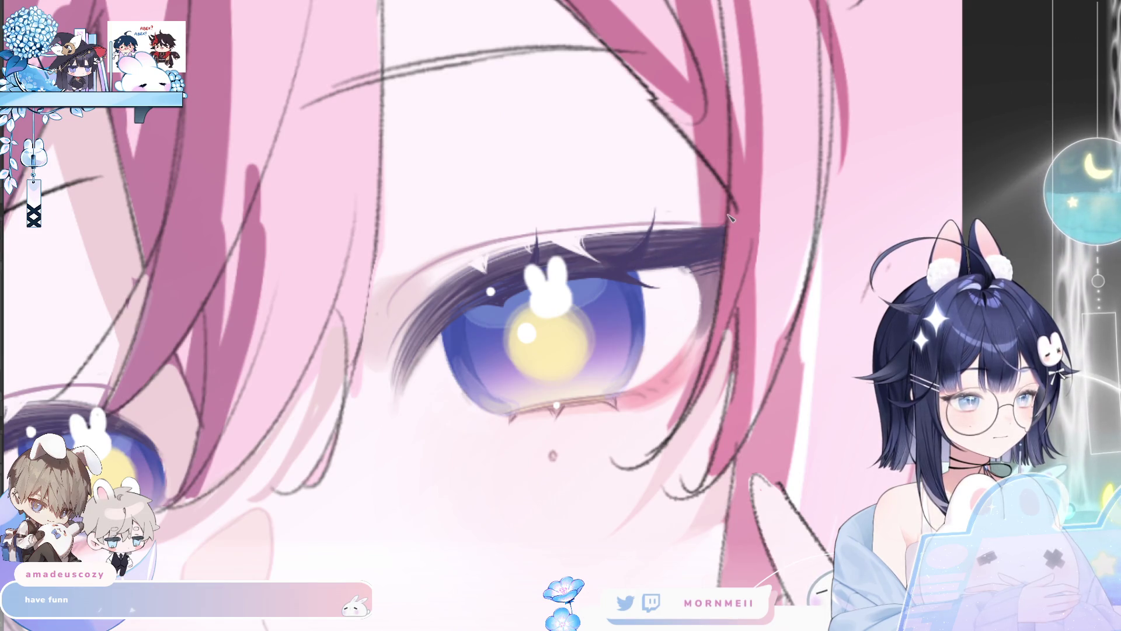
pyautogui.press('h')
pyautogui.press('h')
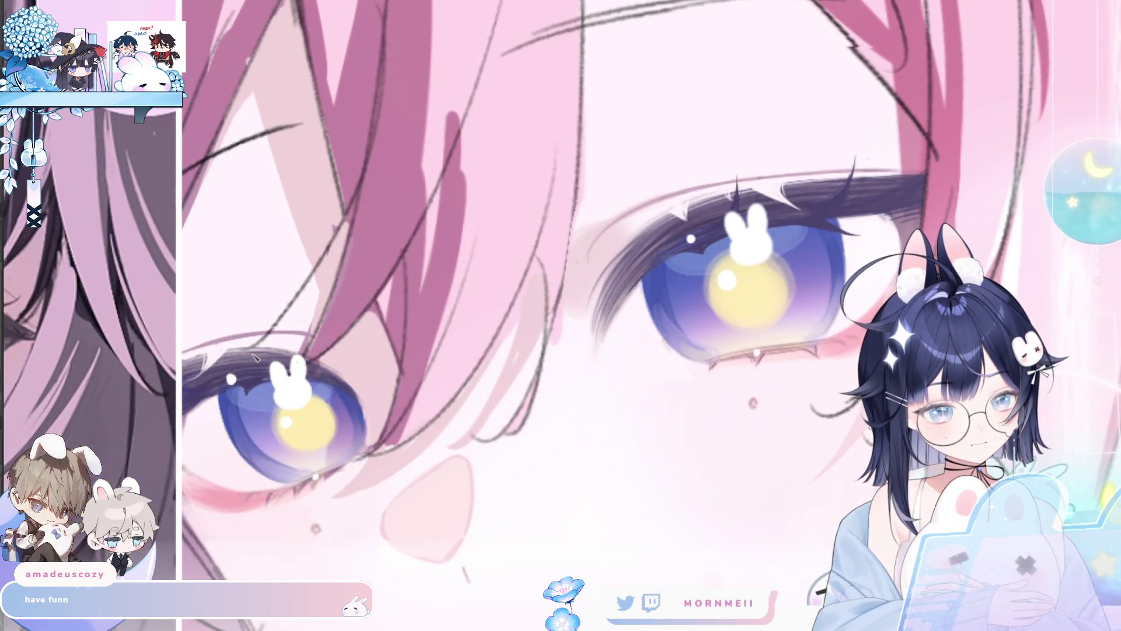
pyautogui.press('h')
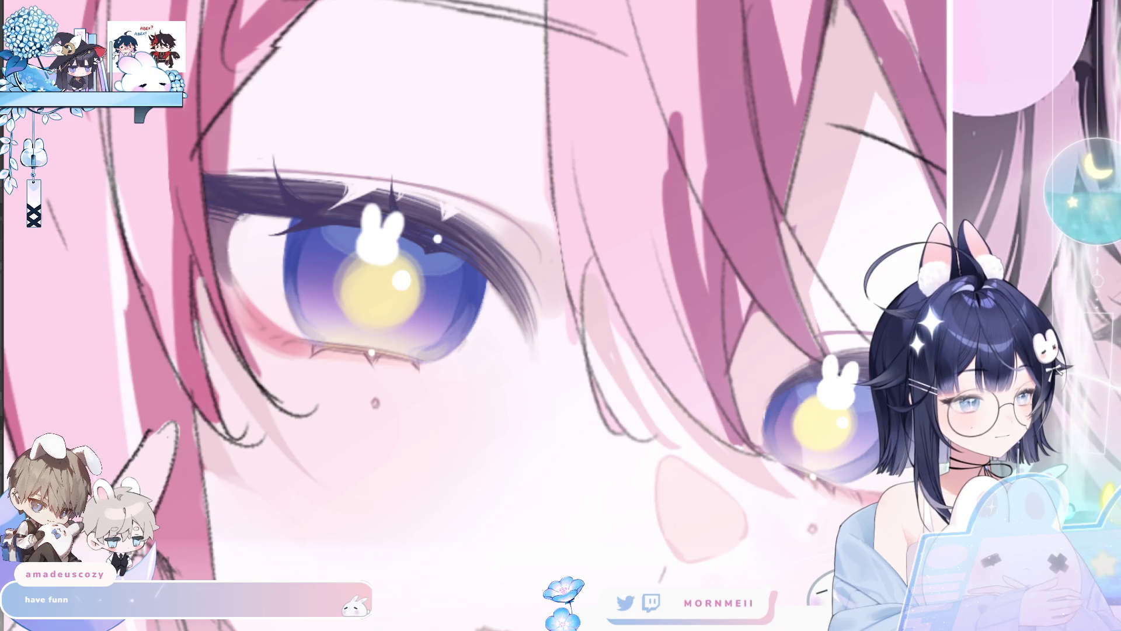
pyautogui.press('h')
pyautogui.scroll(-2, 647, 345)
pyautogui.scroll(-3, 647, 344)
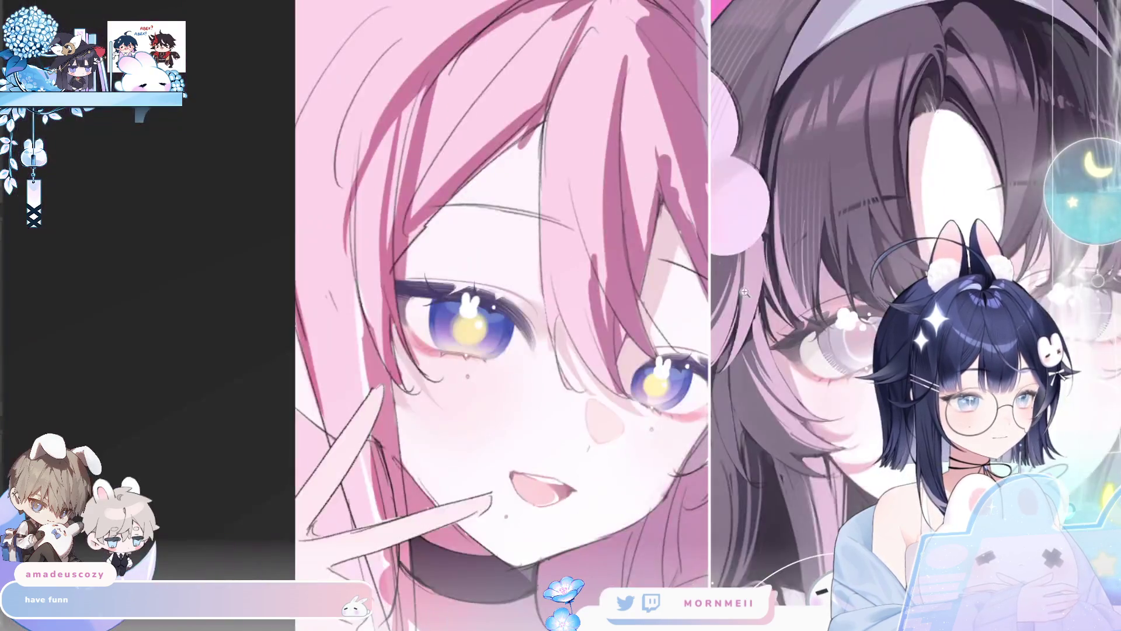
pyautogui.scroll(-2, 647, 345)
pyautogui.moveTo(759, 297); pyautogui.dragTo(815, 252)
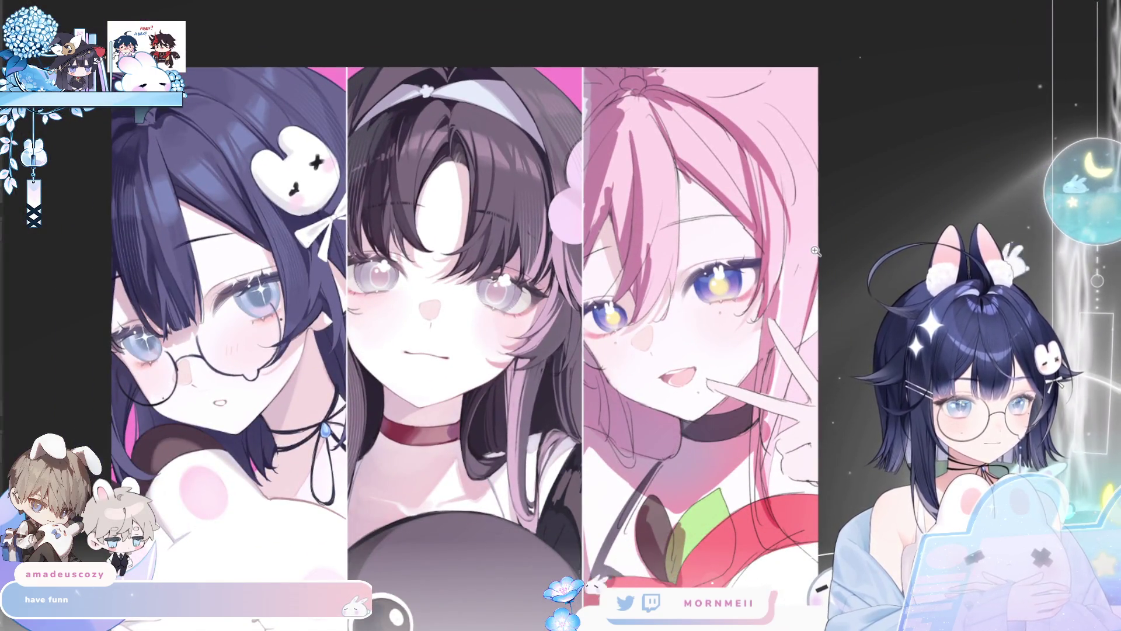
pyautogui.press('h')
pyautogui.press('h')
pyautogui.scroll(3, 727, 279)
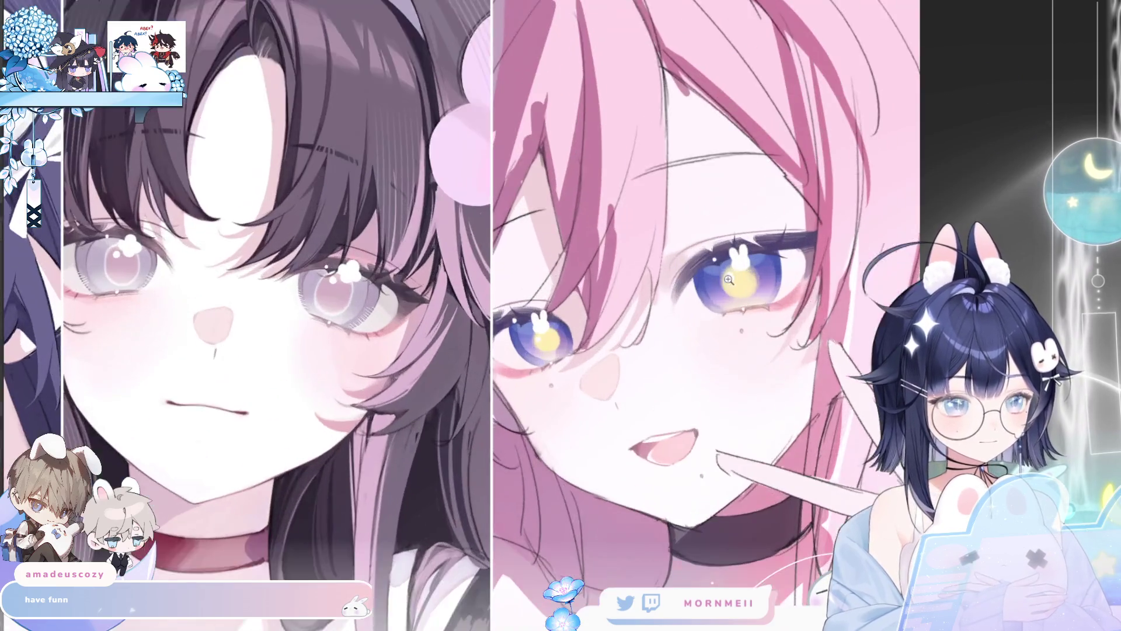
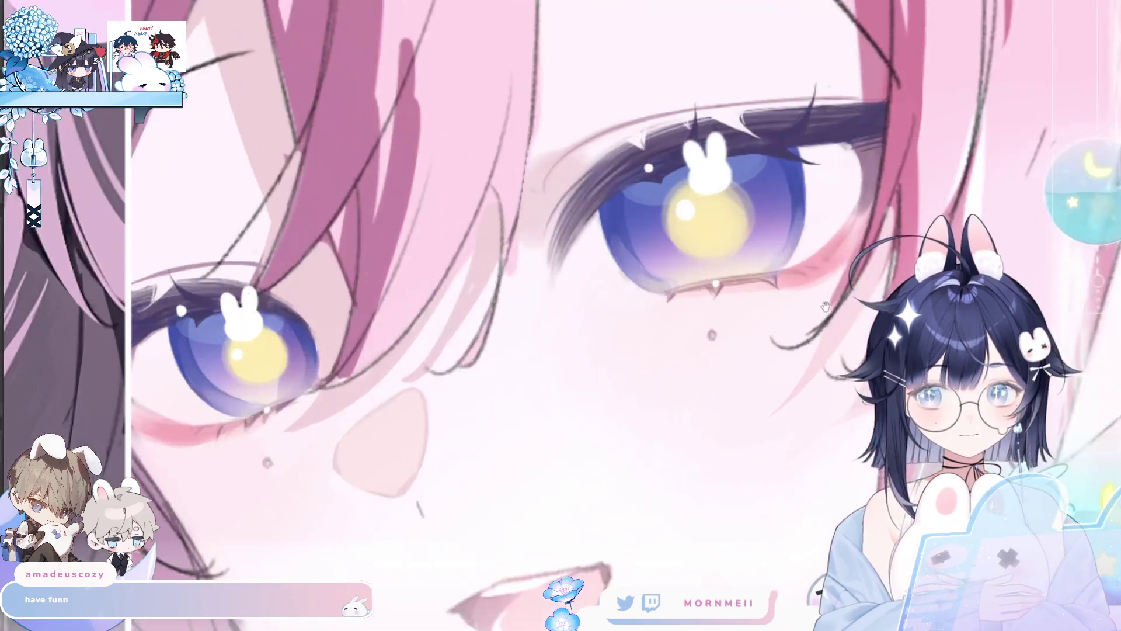
pyautogui.scroll(2, 750, 345)
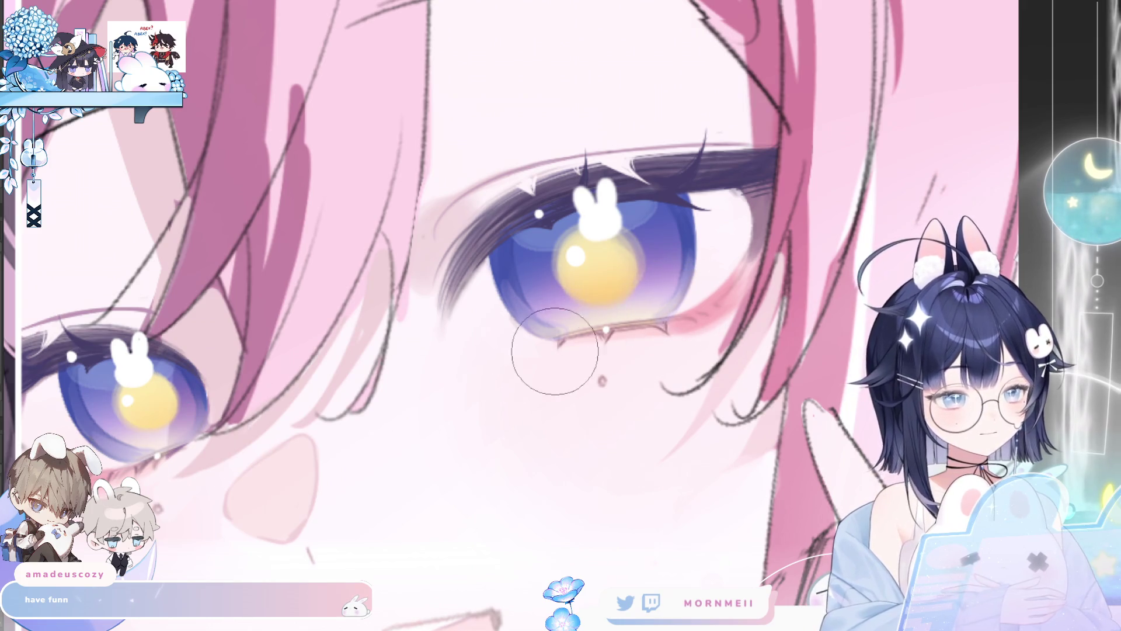
pyautogui.scroll(-3, 406, 430)
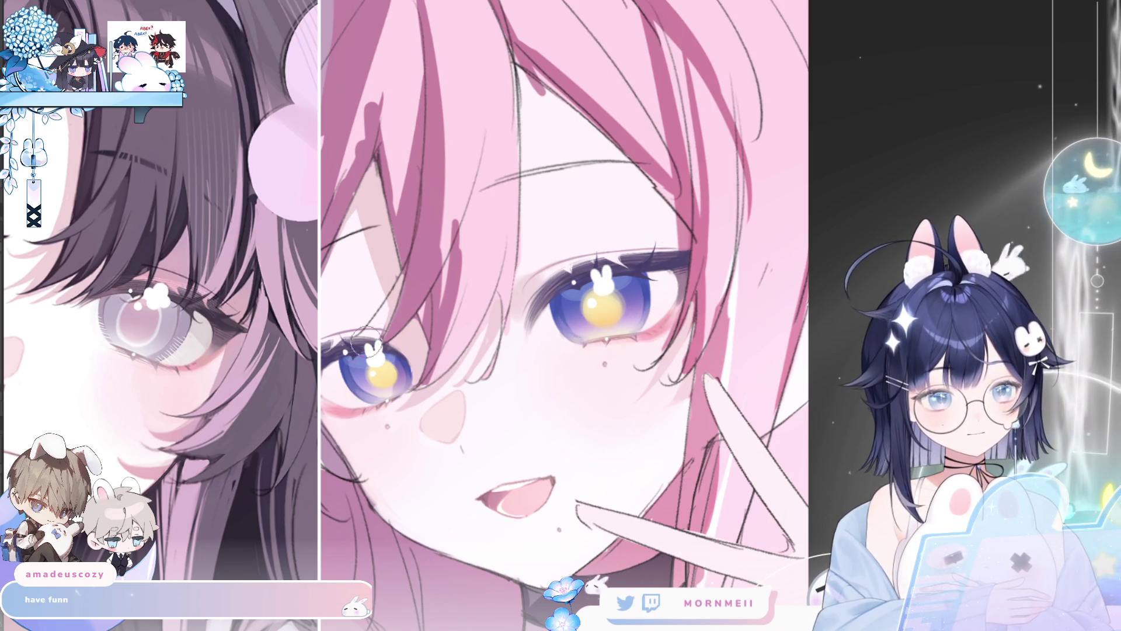
# Mirror the canvas and zoom in on the pink-haired girl's right eye to review it.
pyautogui.hotkey('ctrl', '0')
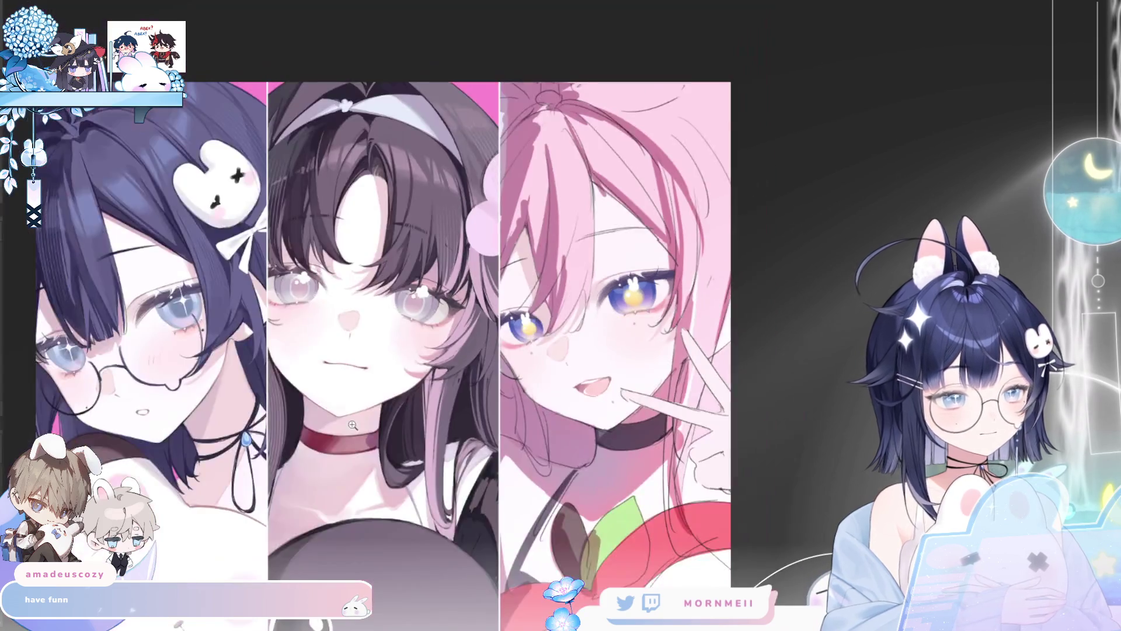
pyautogui.press('m')
pyautogui.press('m')
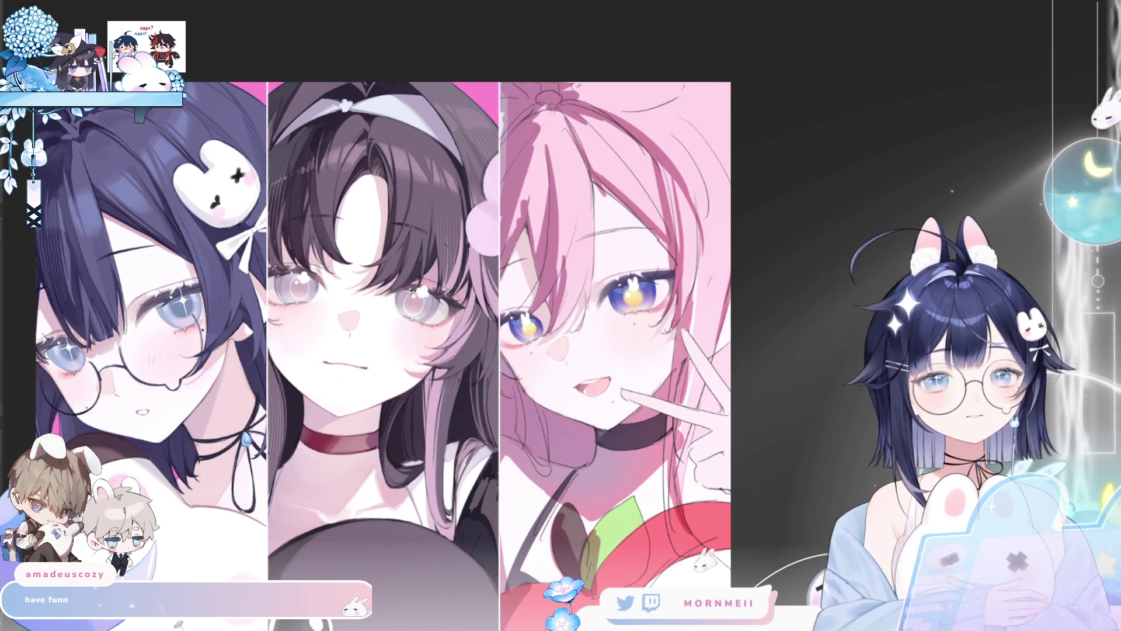
pyautogui.scroll(3, 631, 298)
pyautogui.scroll(3, 630, 298)
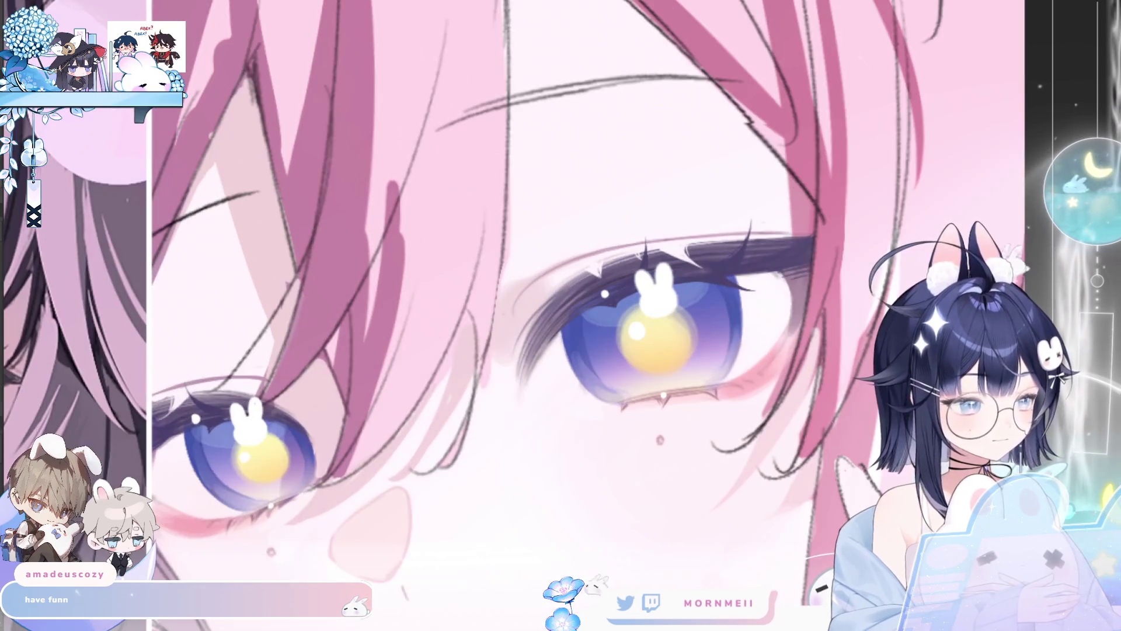
pyautogui.click(691, 331)
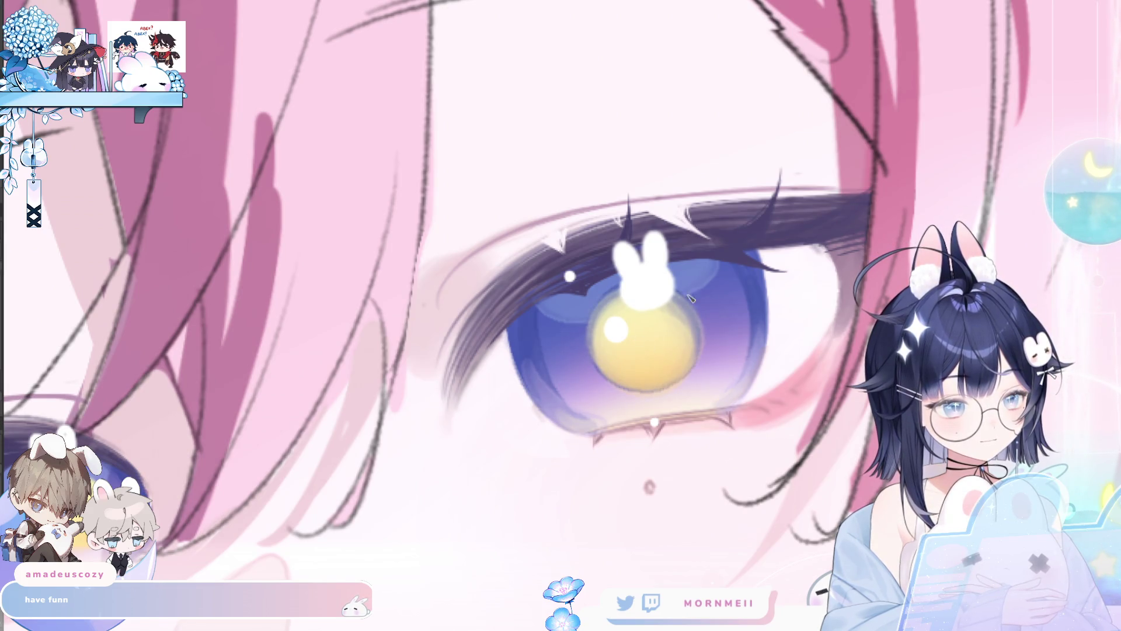
pyautogui.moveTo(692, 298); pyautogui.dragTo(845, 224)
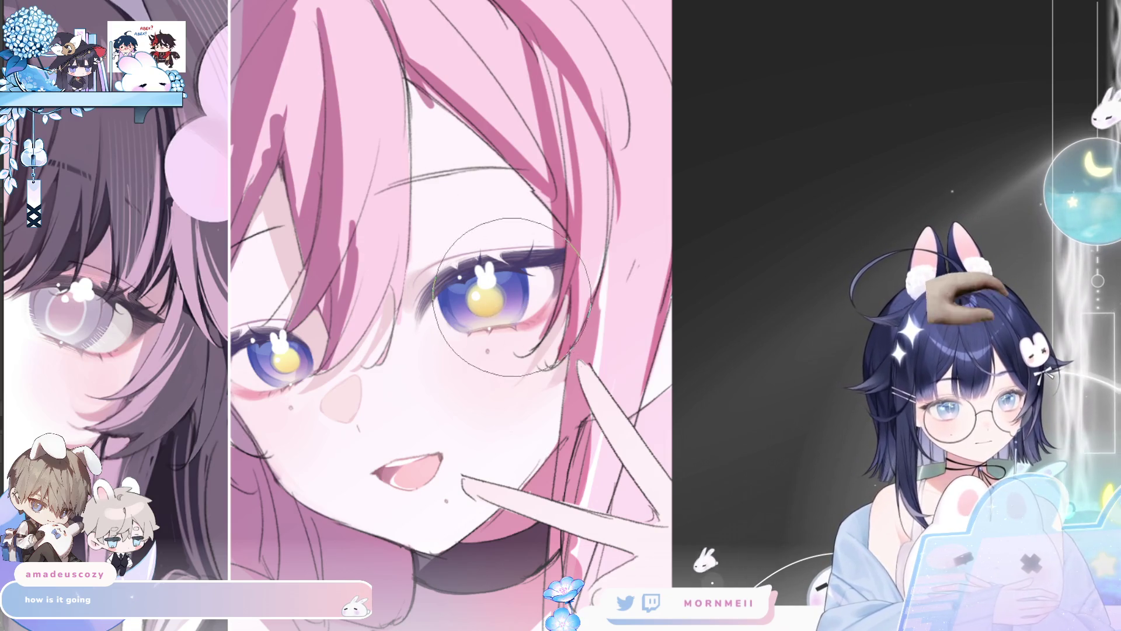
pyautogui.hotkey('ctrl', 'space')
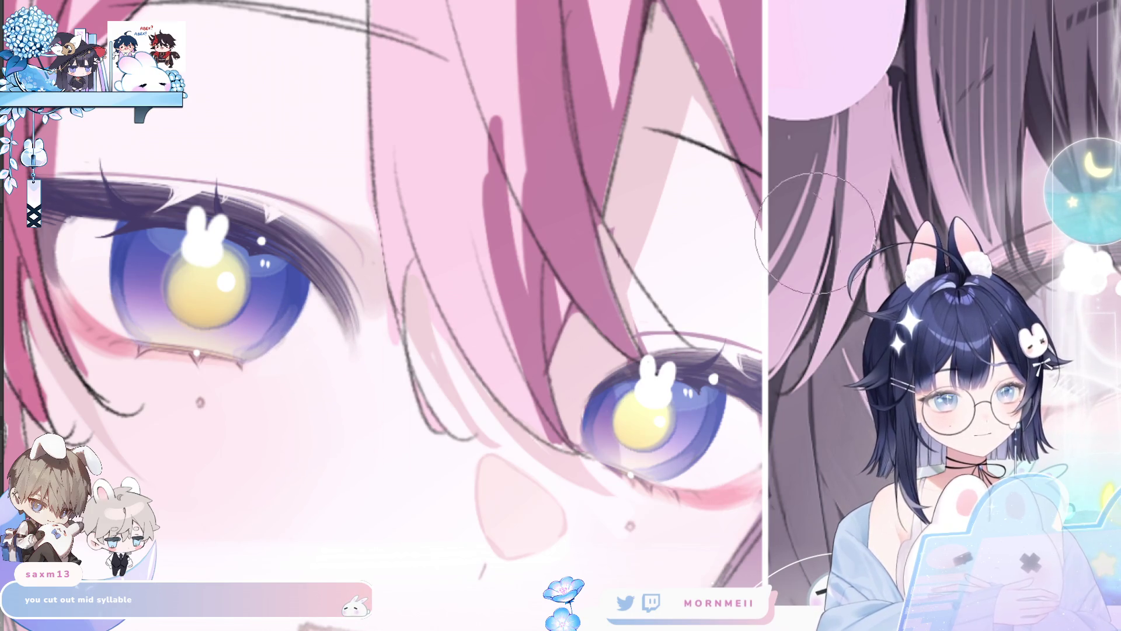
# Flip the canvas repeatedly to check the eyes, leave it mirrored, and enlarge the brush.
pyautogui.press('h')
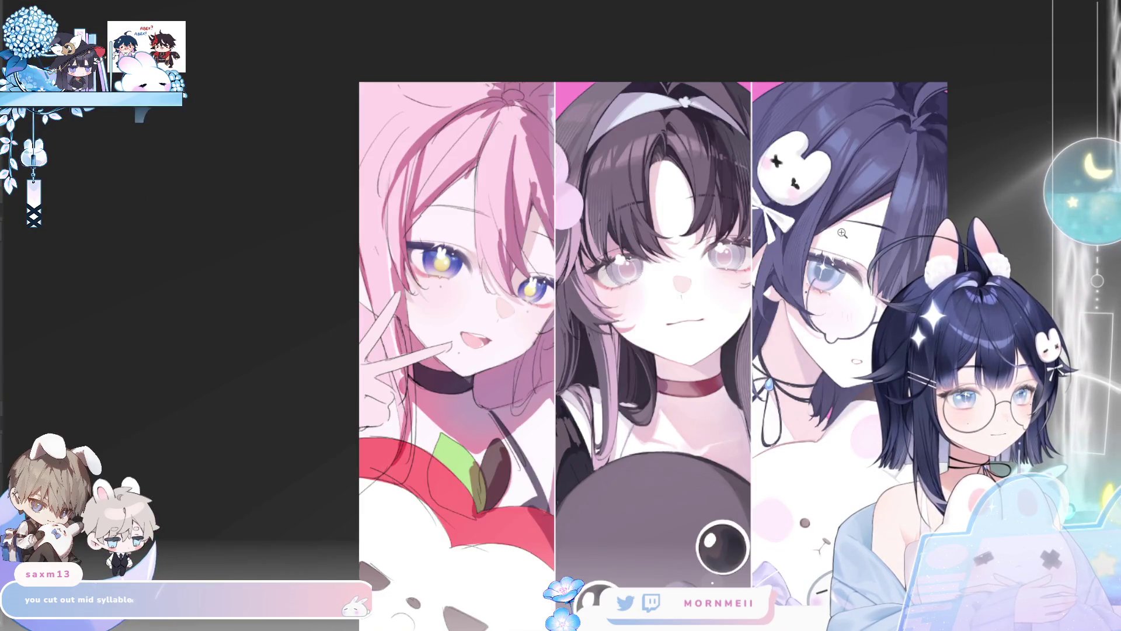
pyautogui.press('h')
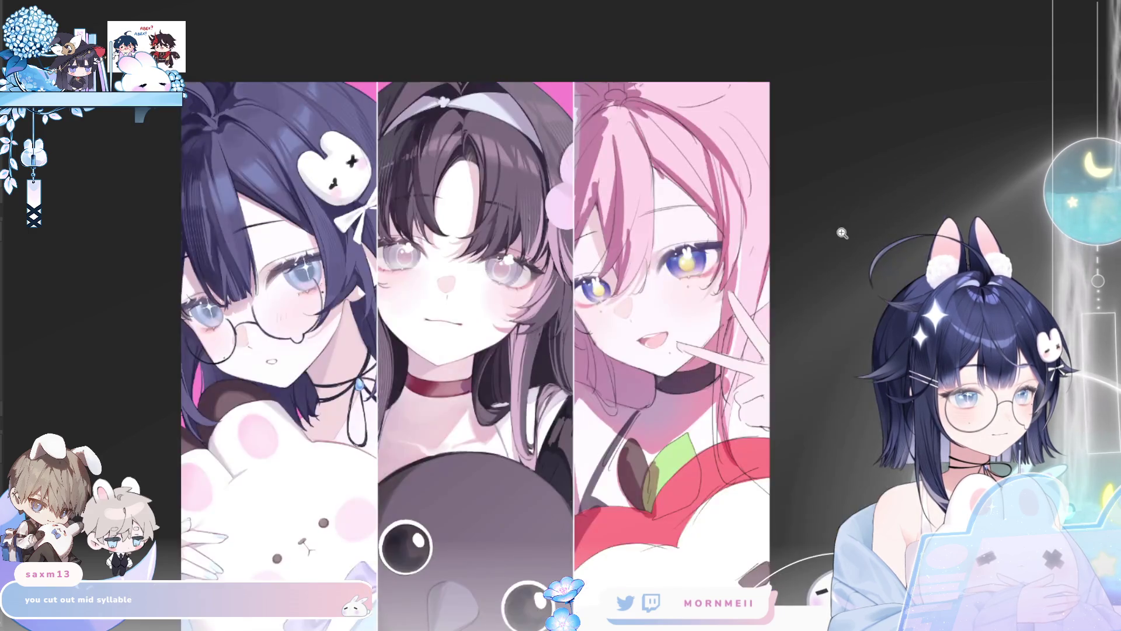
pyautogui.scroll(5, 733, 220)
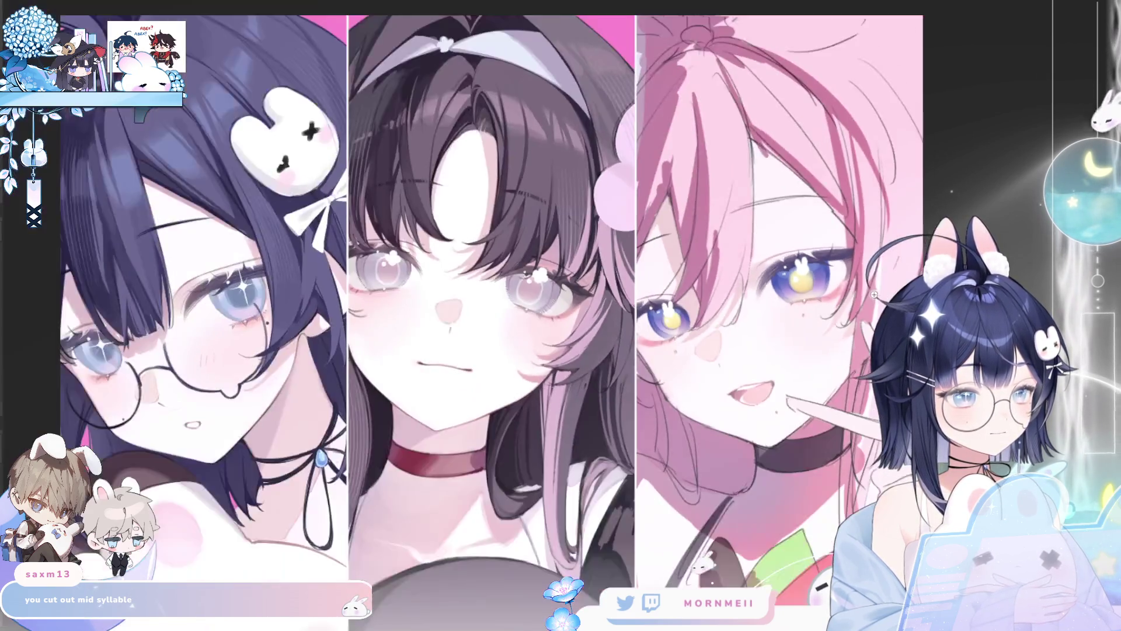
pyautogui.press('h')
pyautogui.scroll(-3, 690, 326)
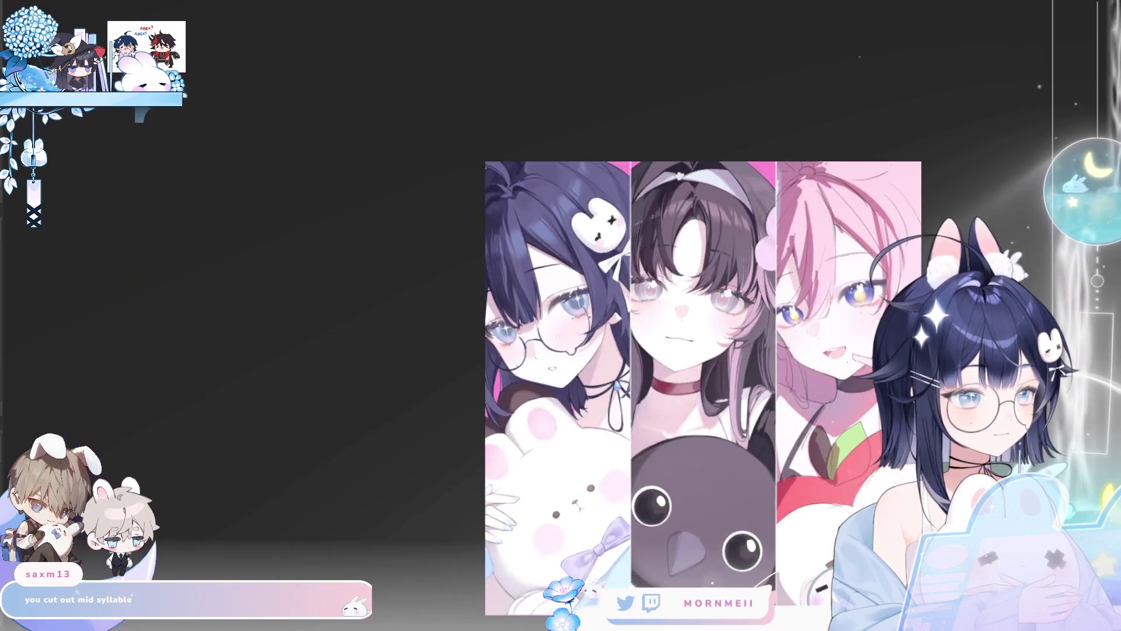
pyautogui.scroll(-2, 692, 326)
pyautogui.scroll(2, 602, 314)
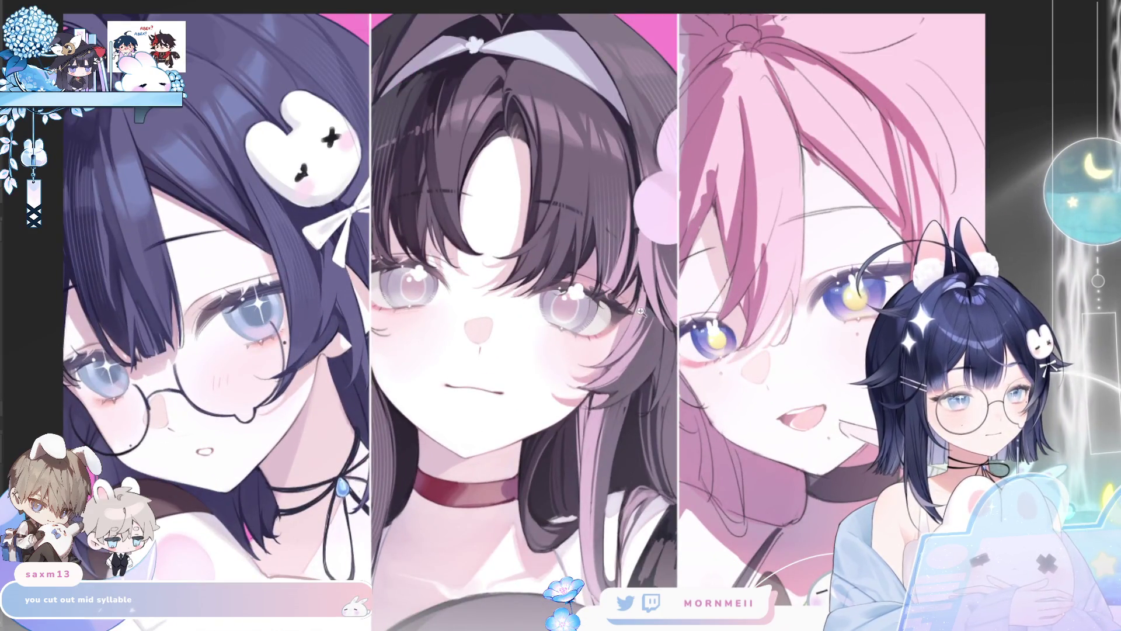
pyautogui.scroll(2, 657, 361)
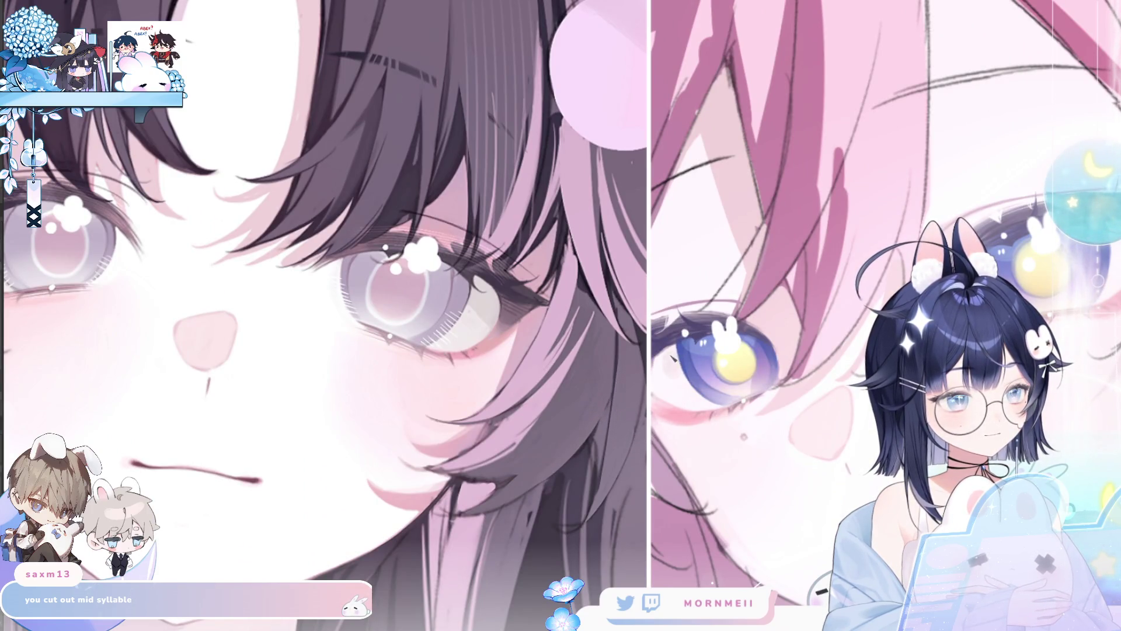
pyautogui.moveTo(561, 315); pyautogui.dragTo(355, 368)
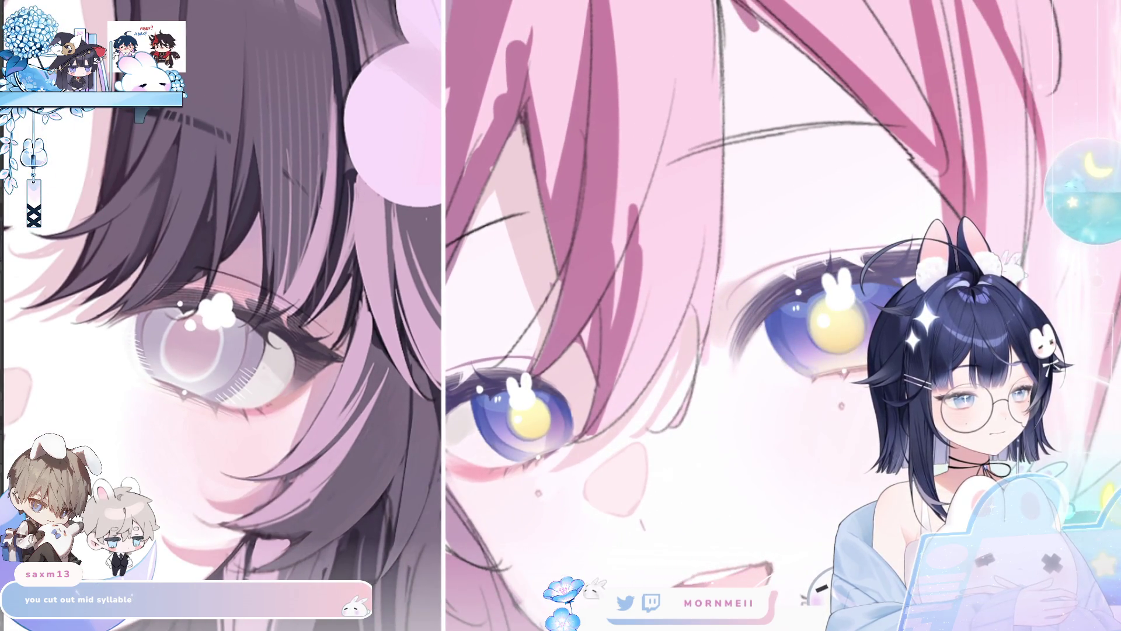
pyautogui.scroll(-5, 751, 348)
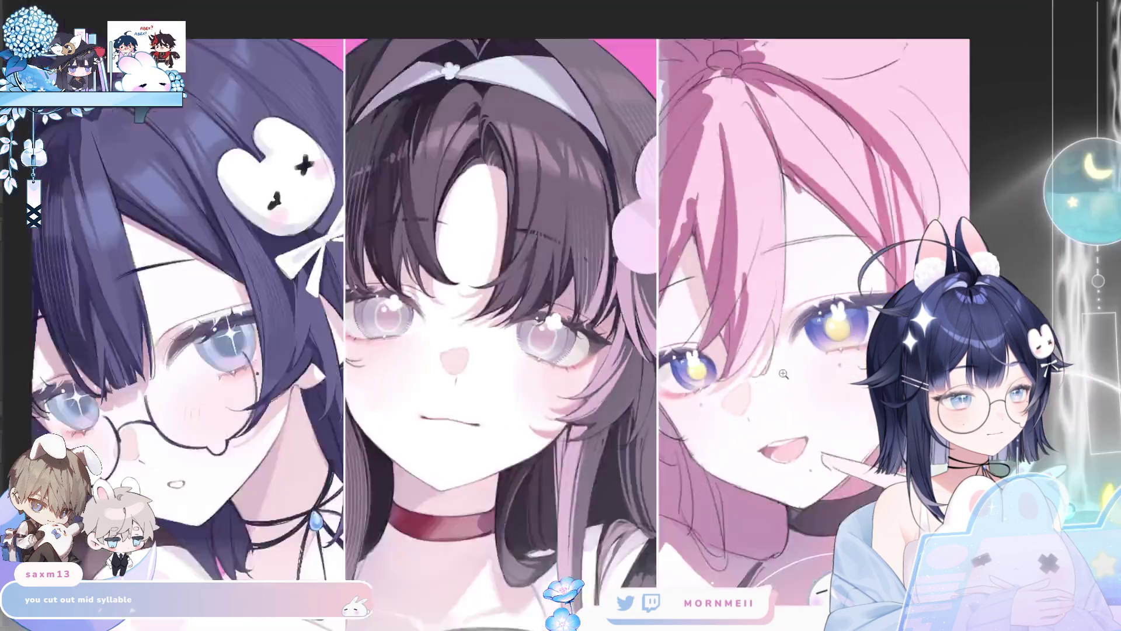
pyautogui.press('h')
pyautogui.press('h')
pyautogui.scroll(3, 822, 289)
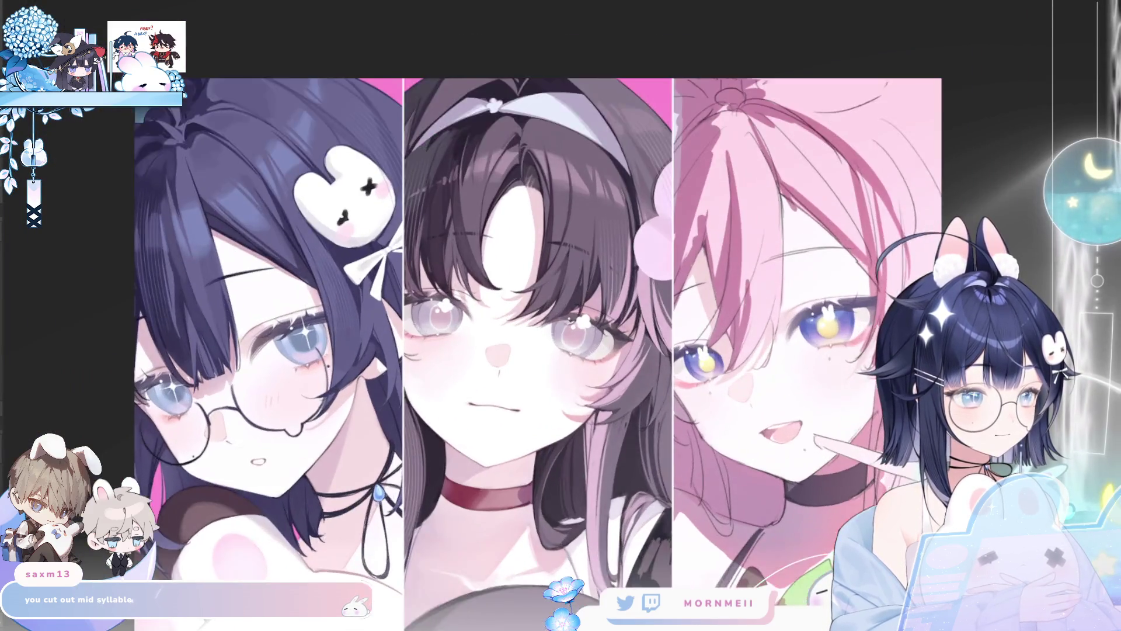
pyautogui.moveTo(822, 289); pyautogui.dragTo(734, 289)
pyautogui.press('h')
pyautogui.press(']')
pyautogui.press(']')
pyautogui.press(']')
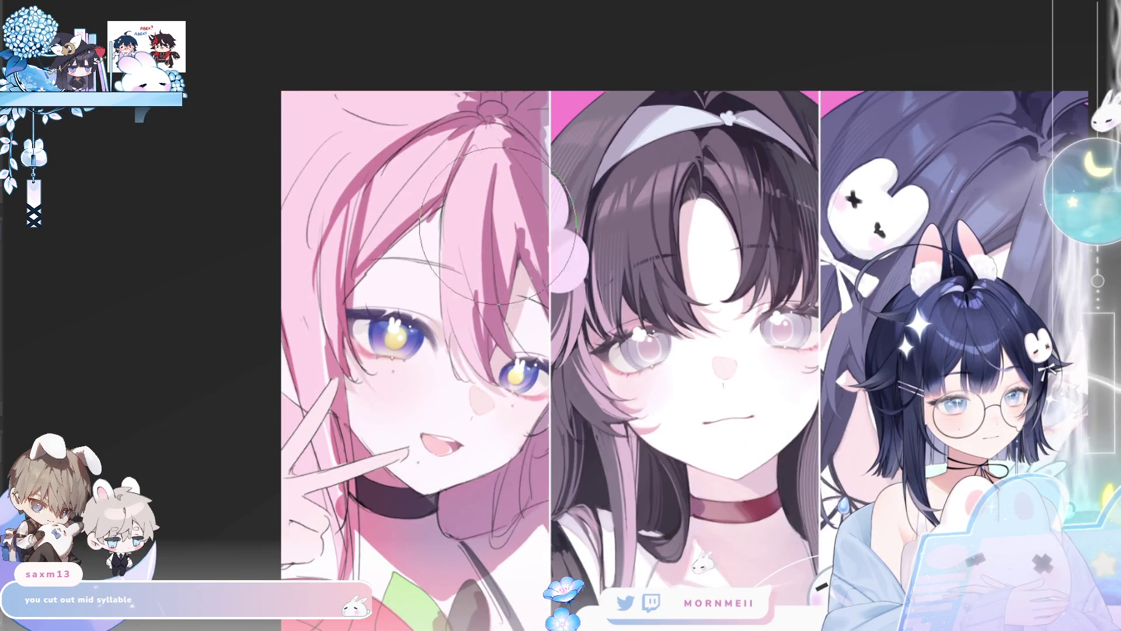
# Flip the canvas back and forth many times to compare the faces, then enlarge the brush.
pyautogui.press('h')
pyautogui.press('h')
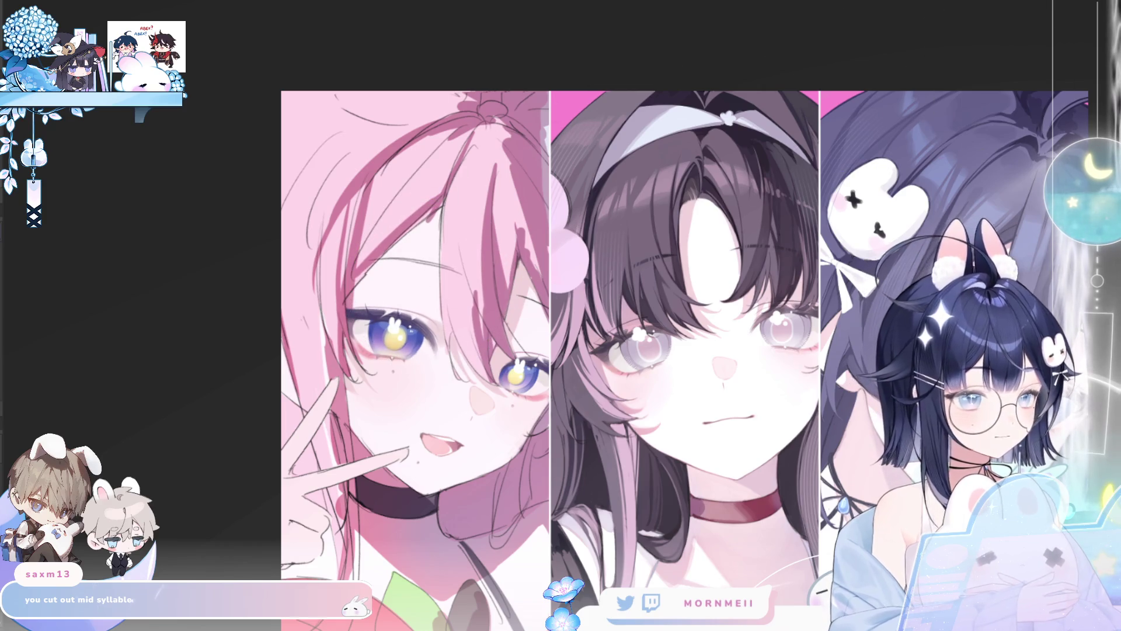
pyautogui.press('h')
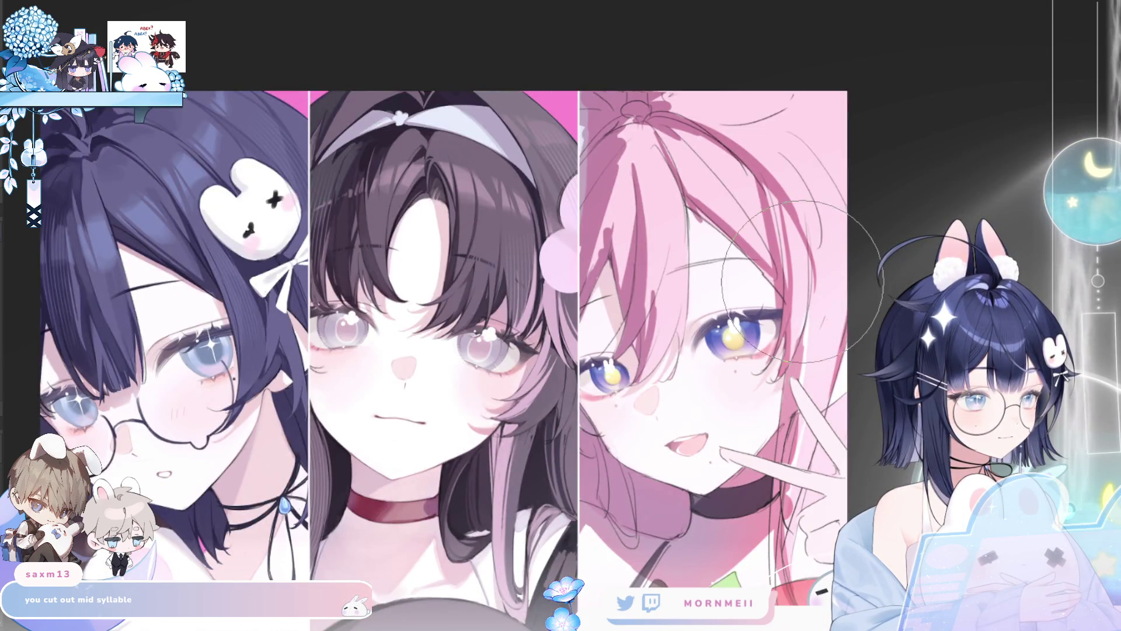
pyautogui.press('h')
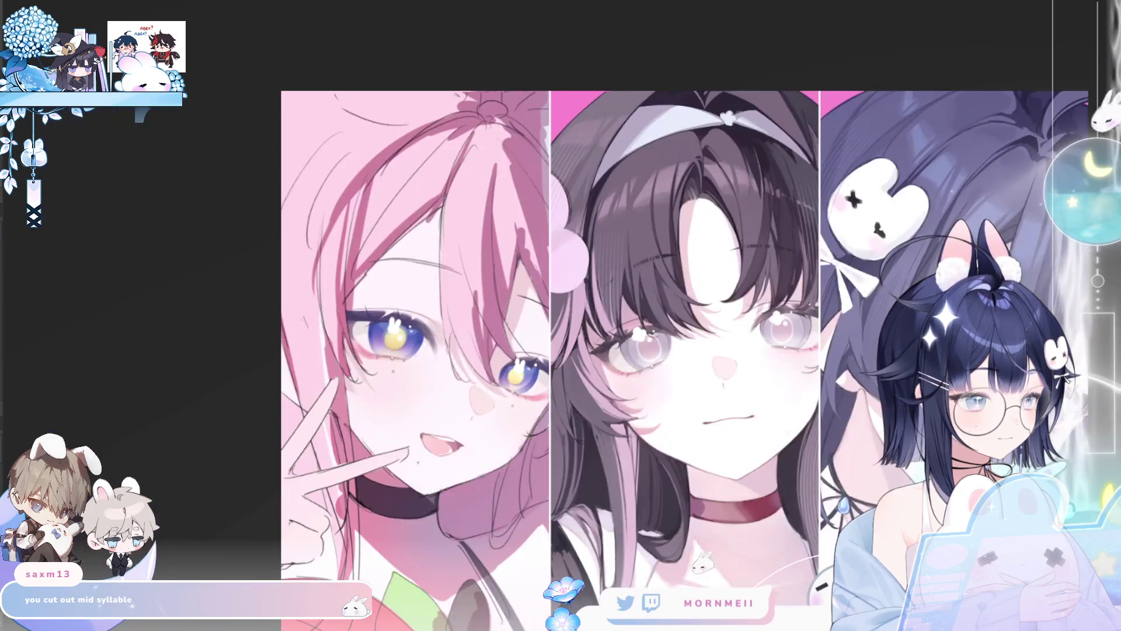
pyautogui.press('h')
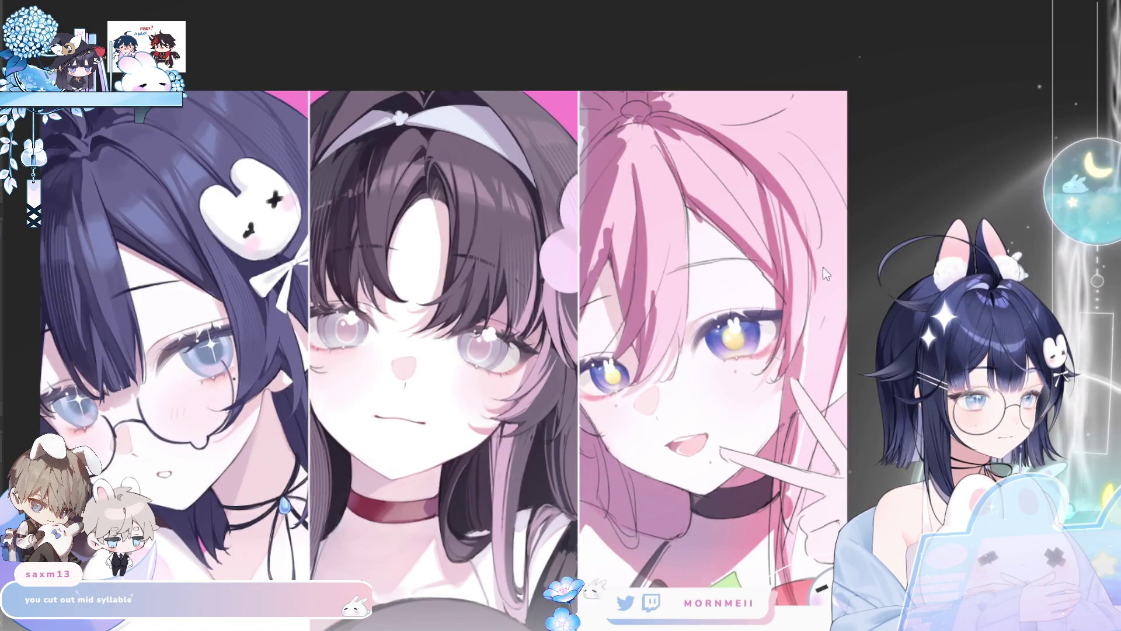
pyautogui.press('h')
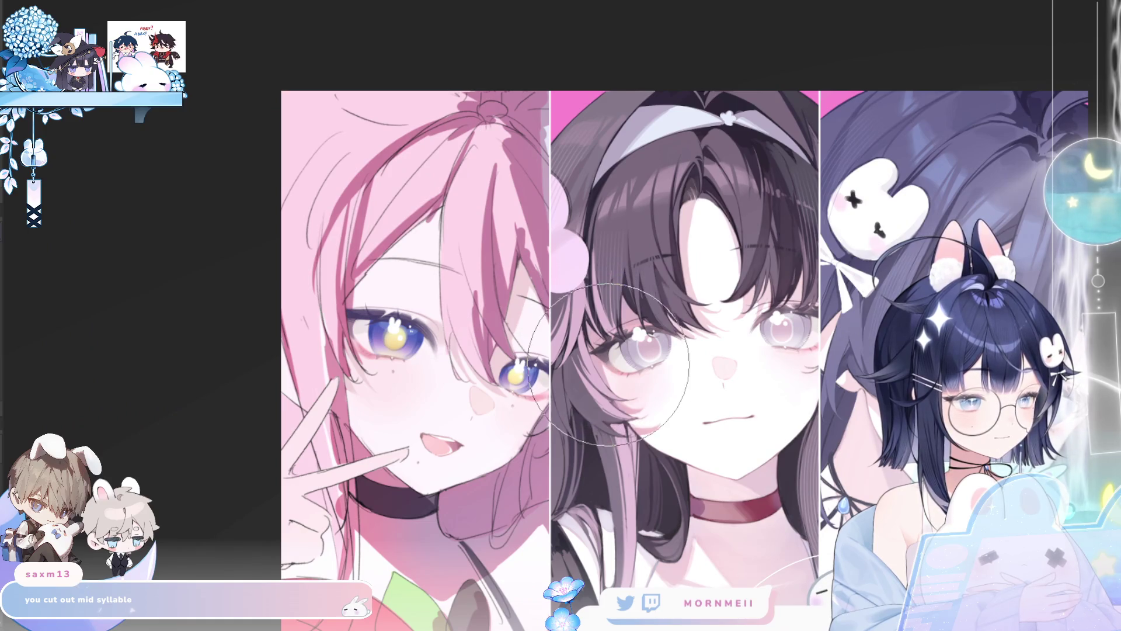
pyautogui.press('h')
pyautogui.scroll(-3, 649, 372)
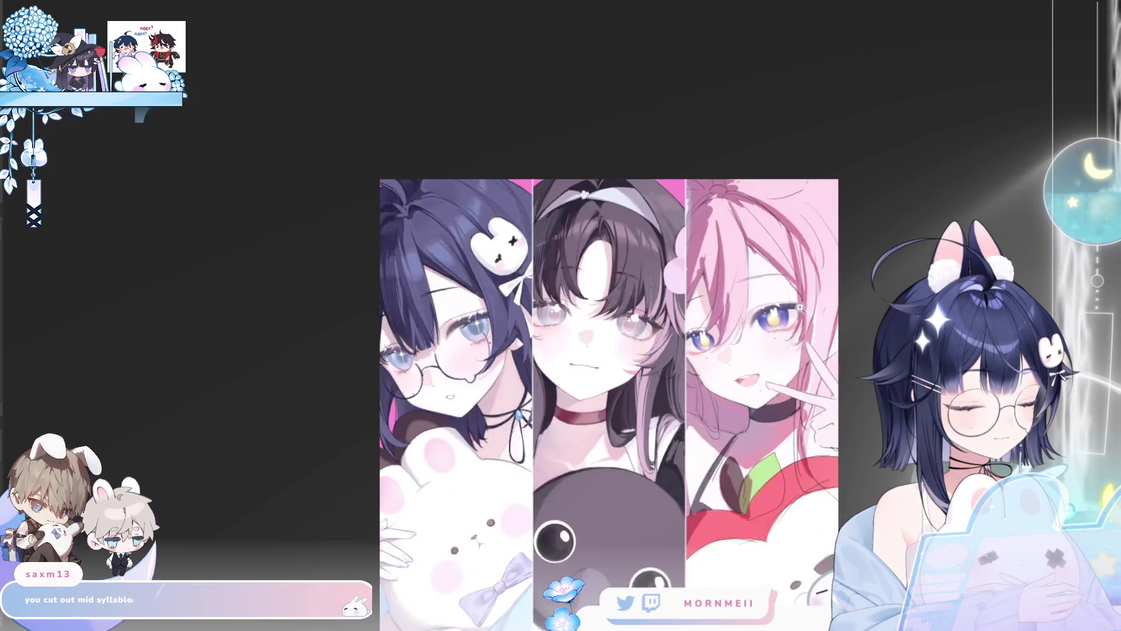
pyautogui.press('h')
pyautogui.press('h')
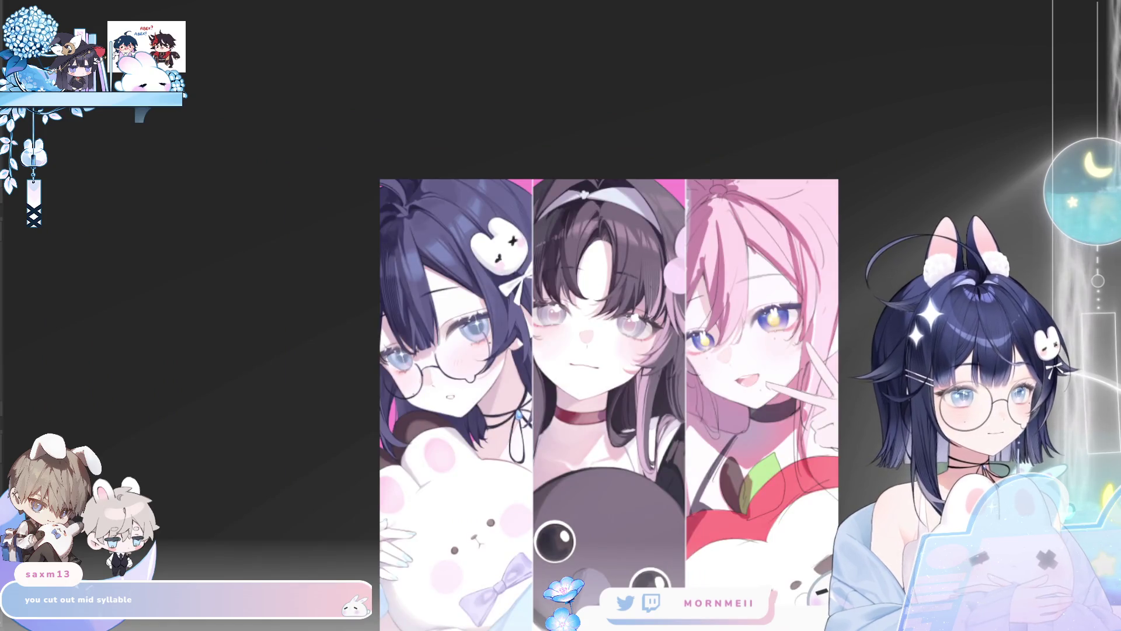
pyautogui.press('h')
pyautogui.scroll(3, 313, 277)
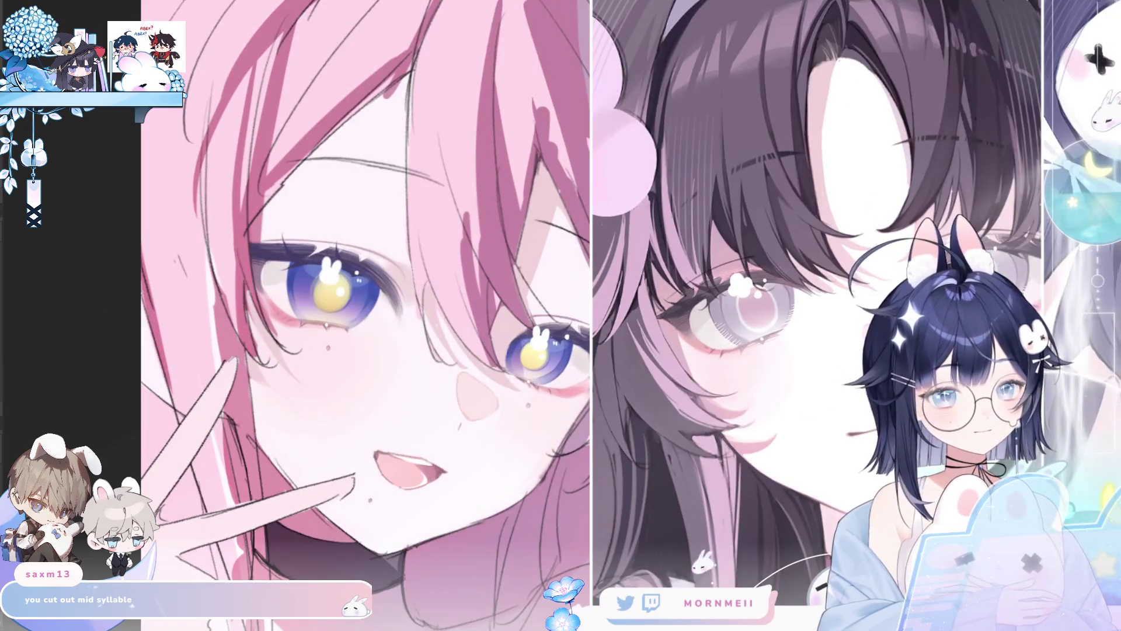
pyautogui.press('h')
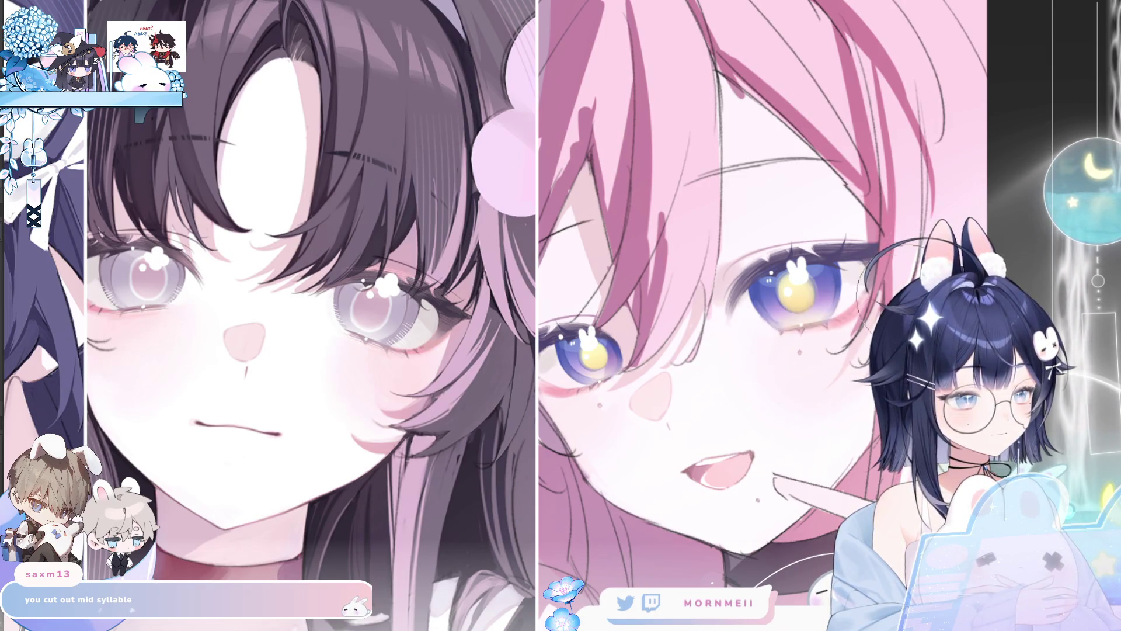
pyautogui.press('h')
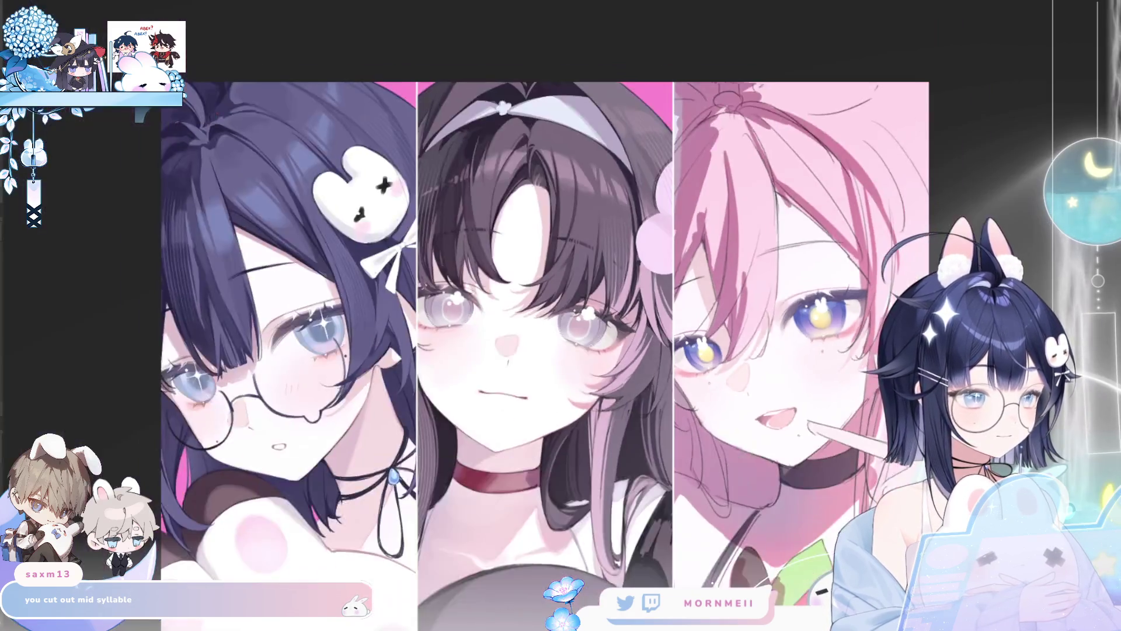
pyautogui.press('h')
pyautogui.scroll(-3, 537, 405)
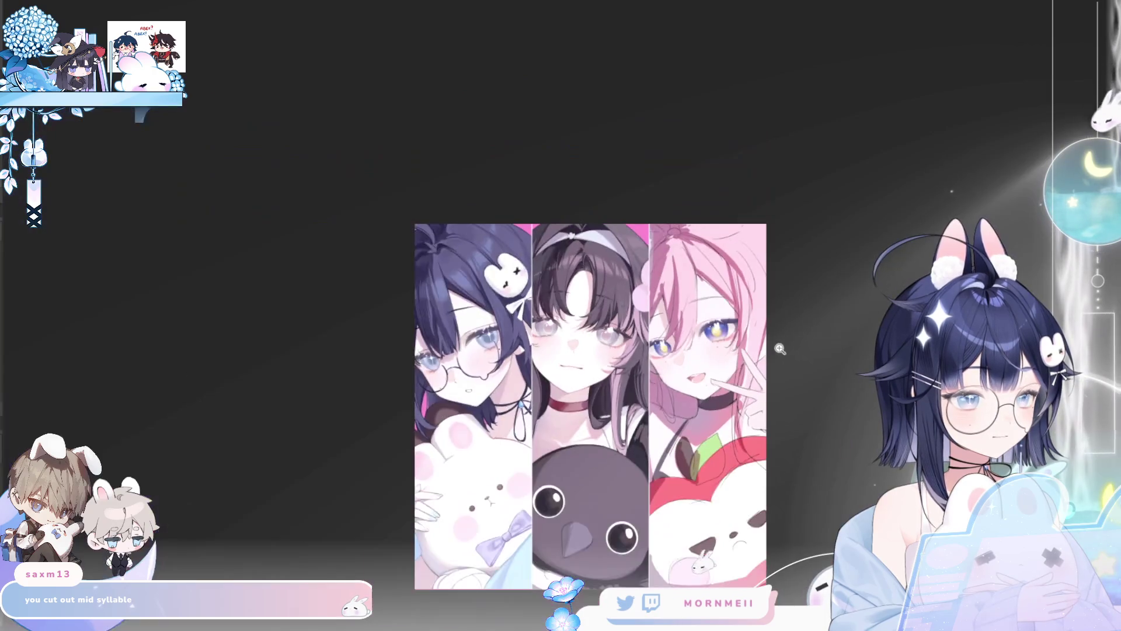
pyautogui.press('h')
pyautogui.press('h')
pyautogui.scroll(3, 539, 405)
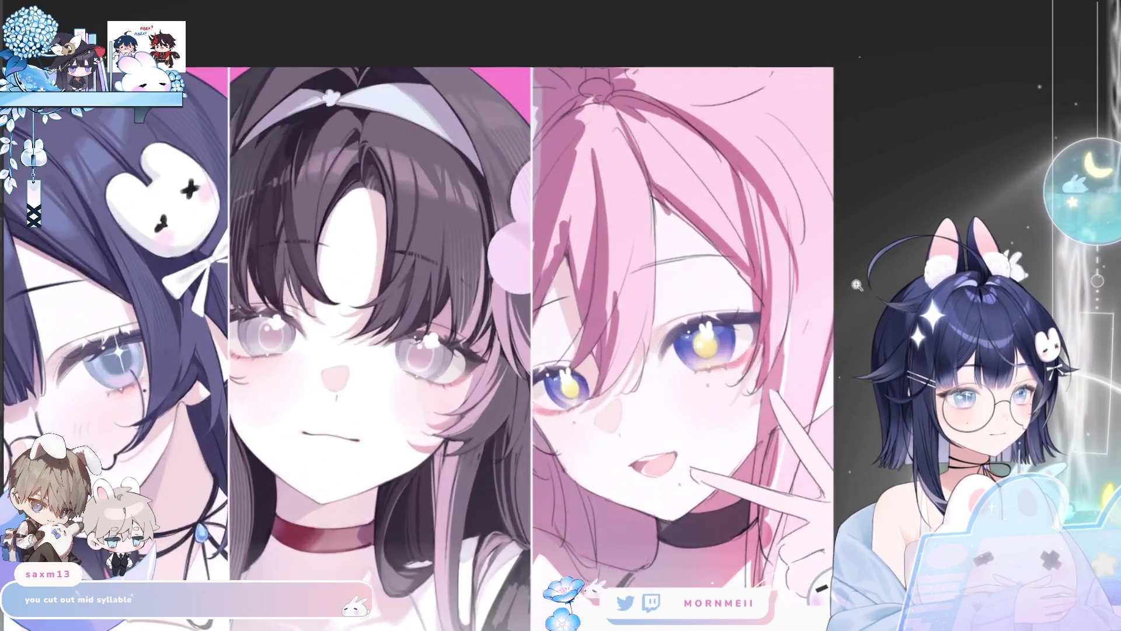
pyautogui.press('h')
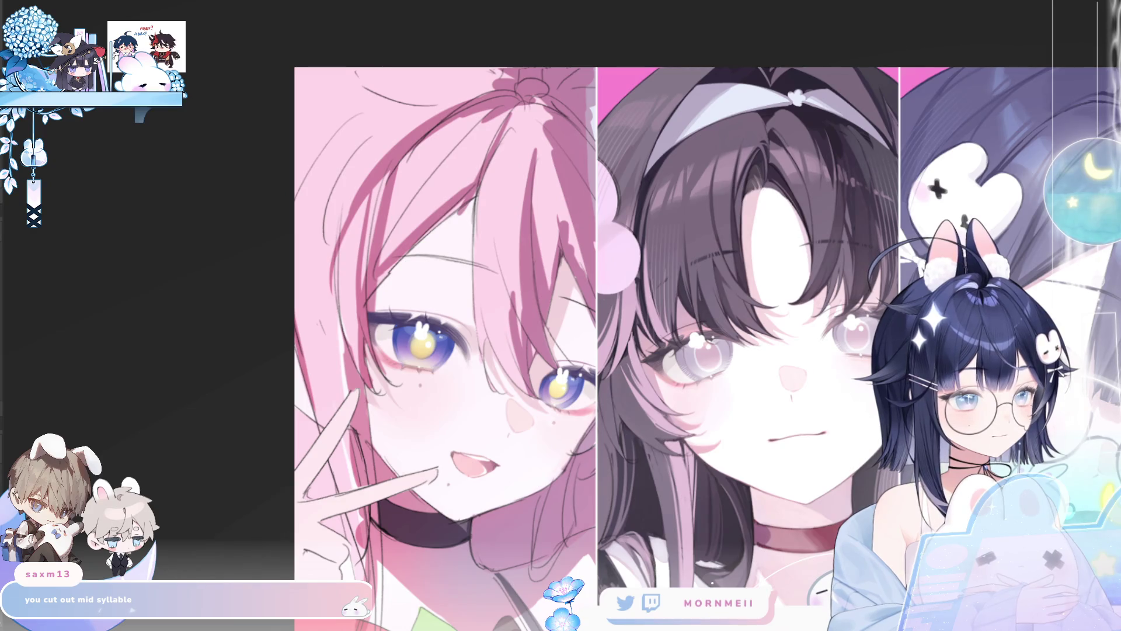
pyautogui.press('h')
pyautogui.moveTo(778, 304); pyautogui.dragTo(719, 266)
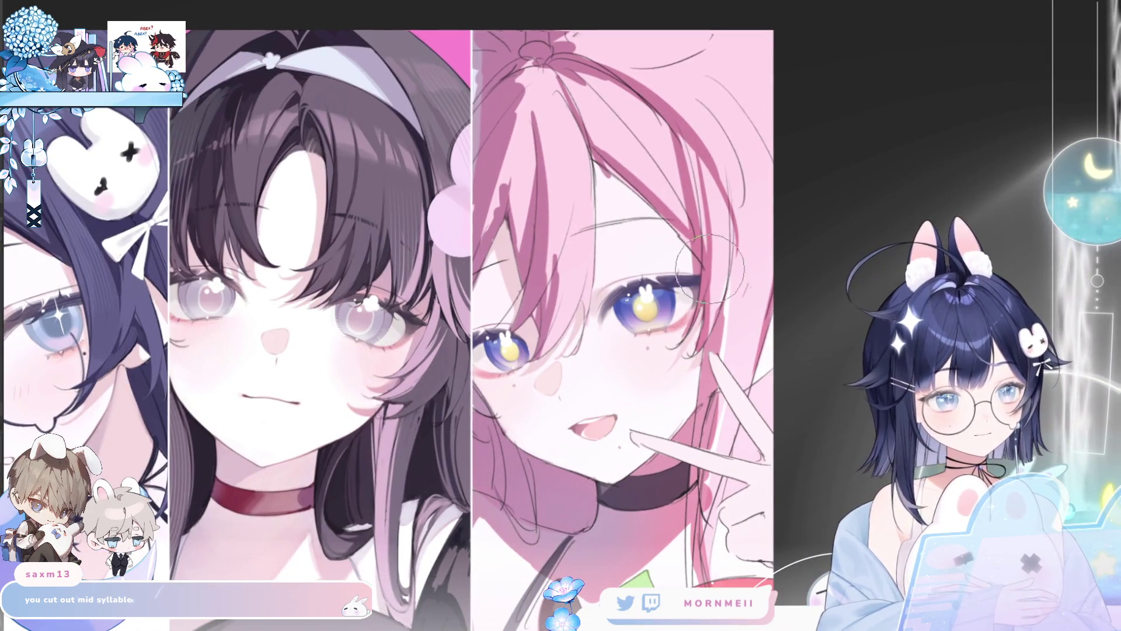
pyautogui.press('e')
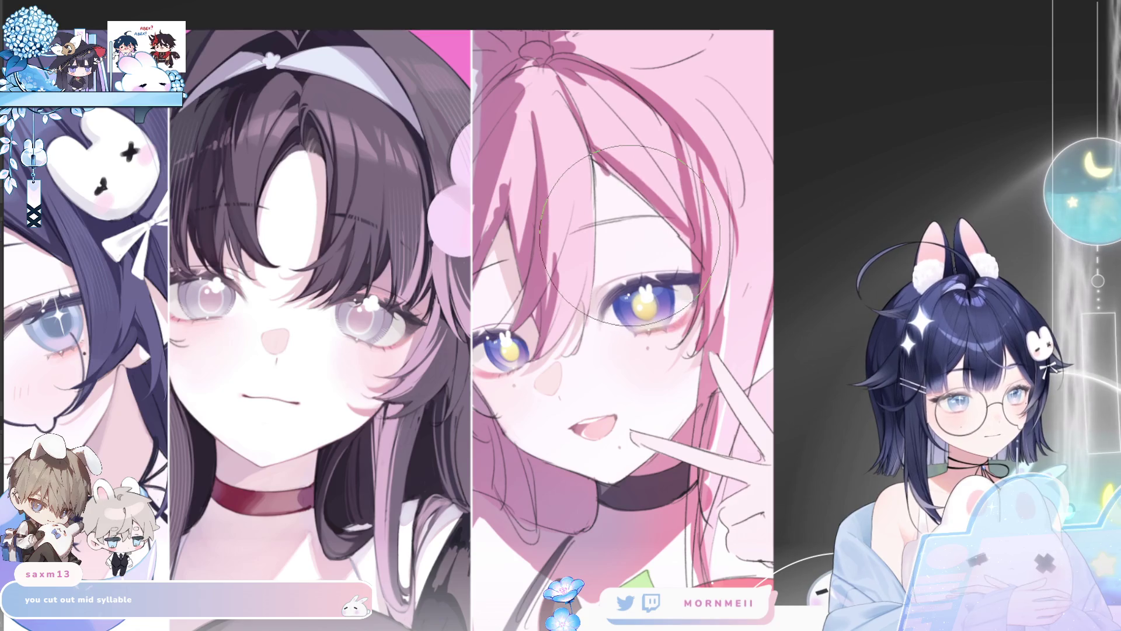
# Keep flipping to check the pink-haired face, shrink the brush, and zoom in on her eye mirrored.
pyautogui.press('h')
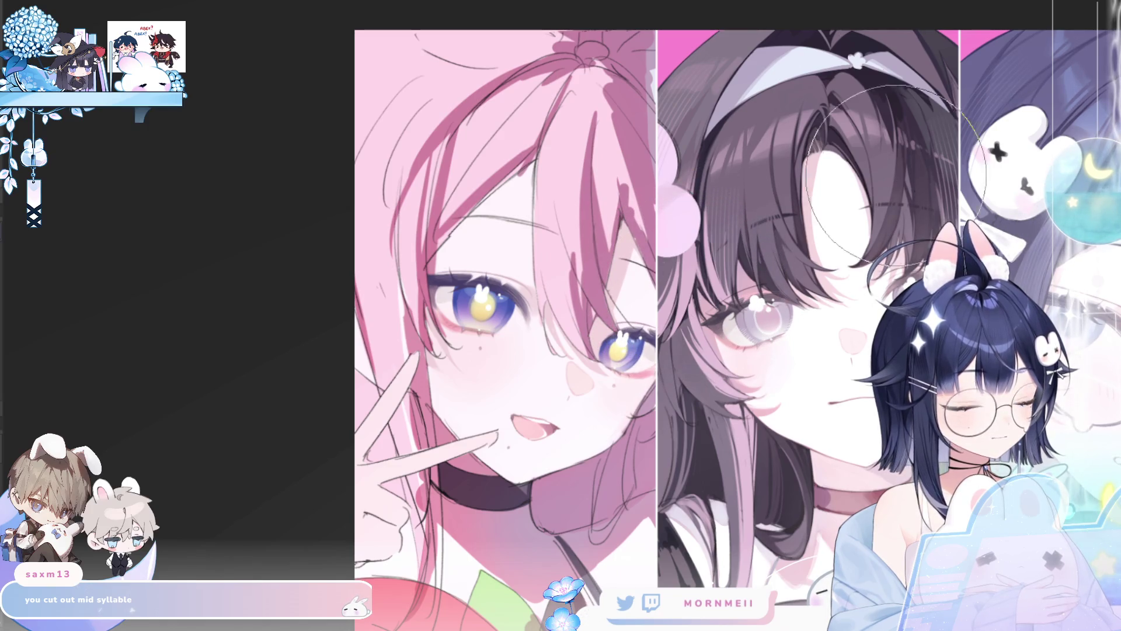
pyautogui.press('h')
pyautogui.press('h')
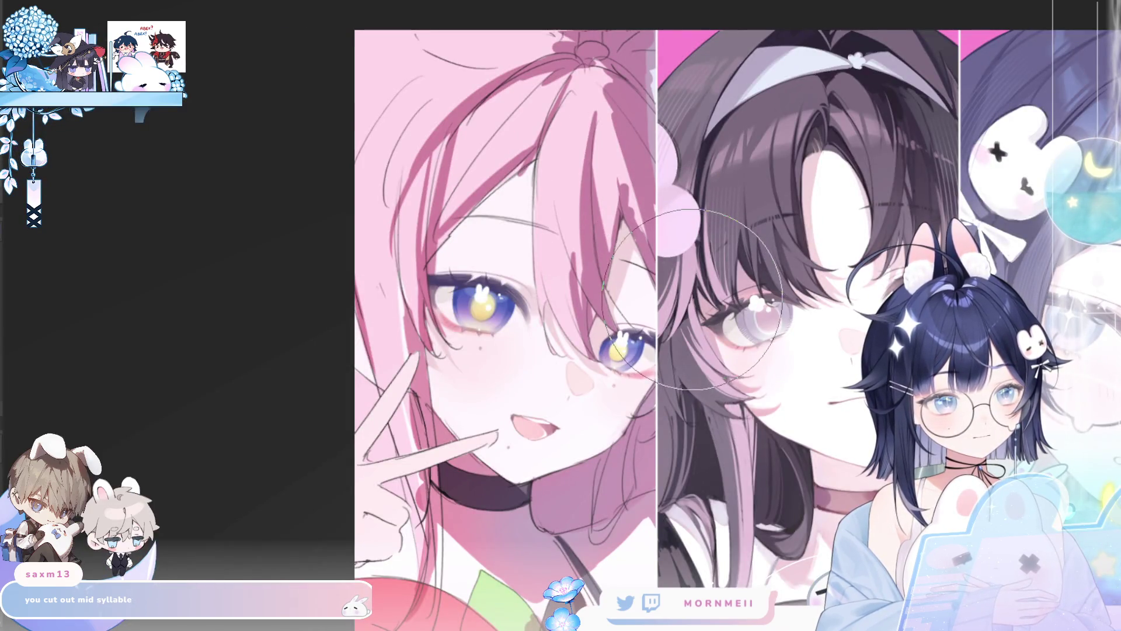
pyautogui.scroll(-3, 693, 298)
pyautogui.press('h')
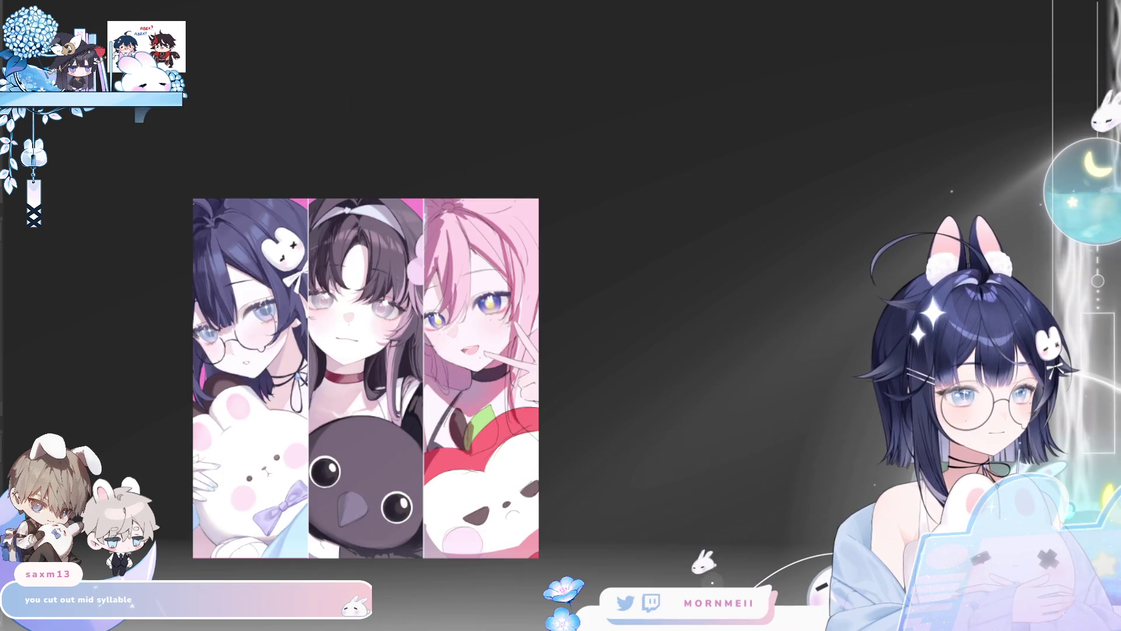
pyautogui.press('h')
pyautogui.press('h')
pyautogui.scroll(3, 519, 263)
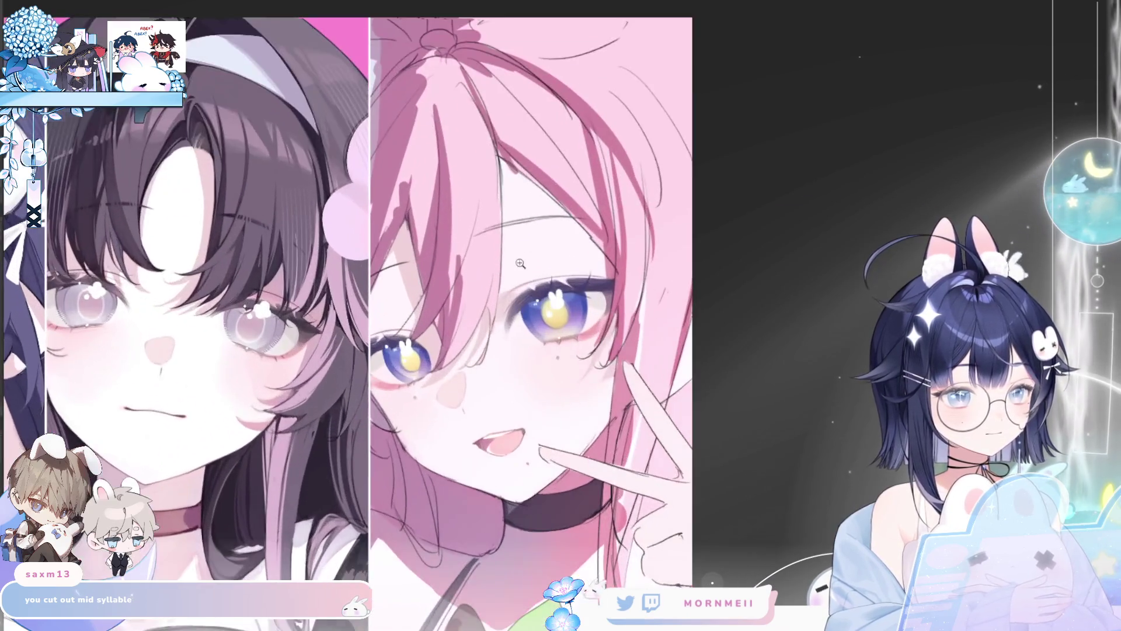
pyautogui.press('h')
pyautogui.press('h')
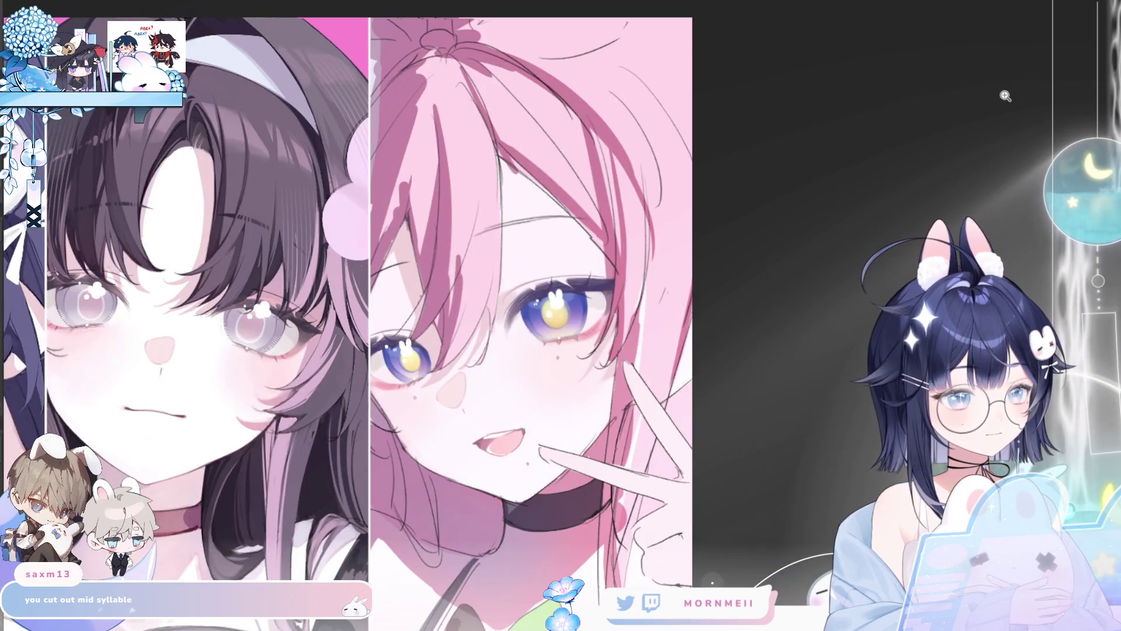
pyautogui.press('h')
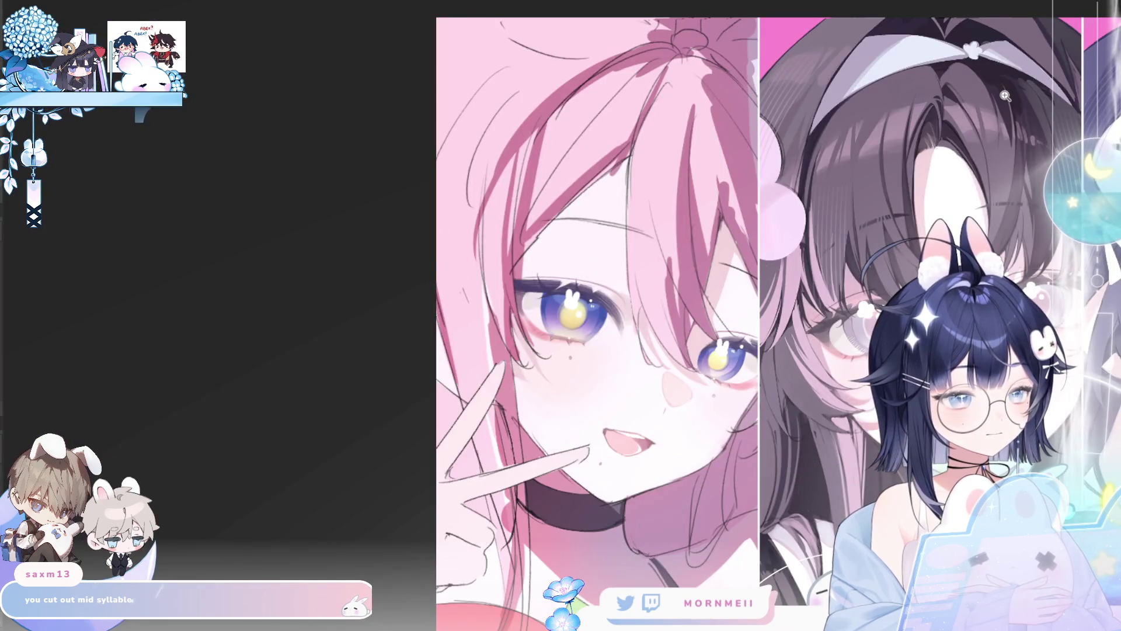
pyautogui.press('h')
pyautogui.press('[')
pyautogui.press('[')
pyautogui.press('[')
pyautogui.press('h')
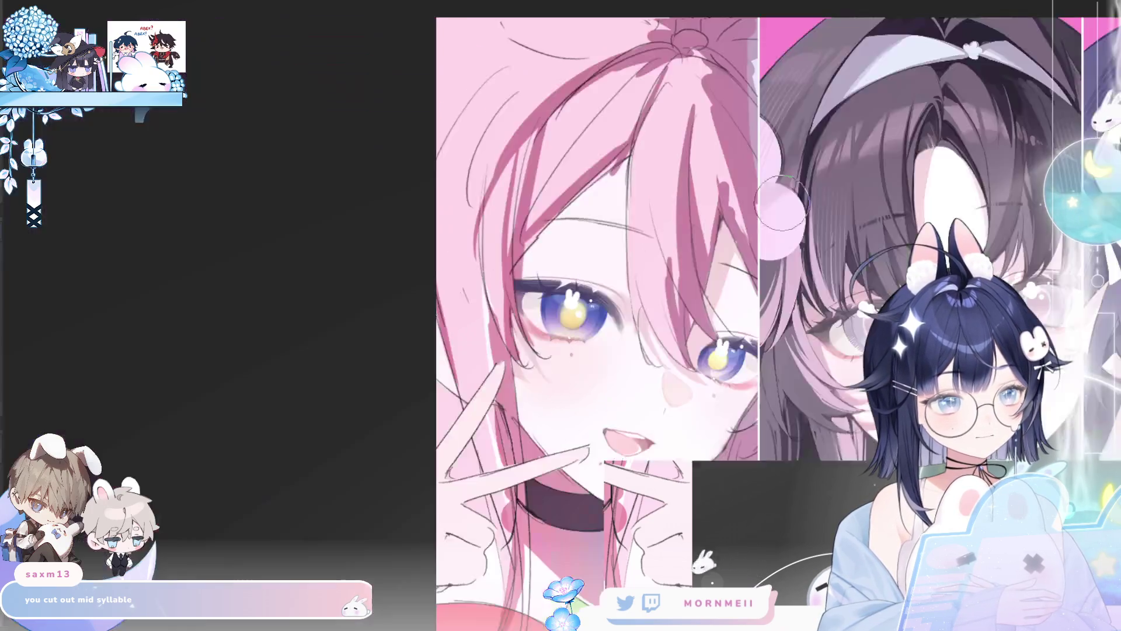
pyautogui.press('h')
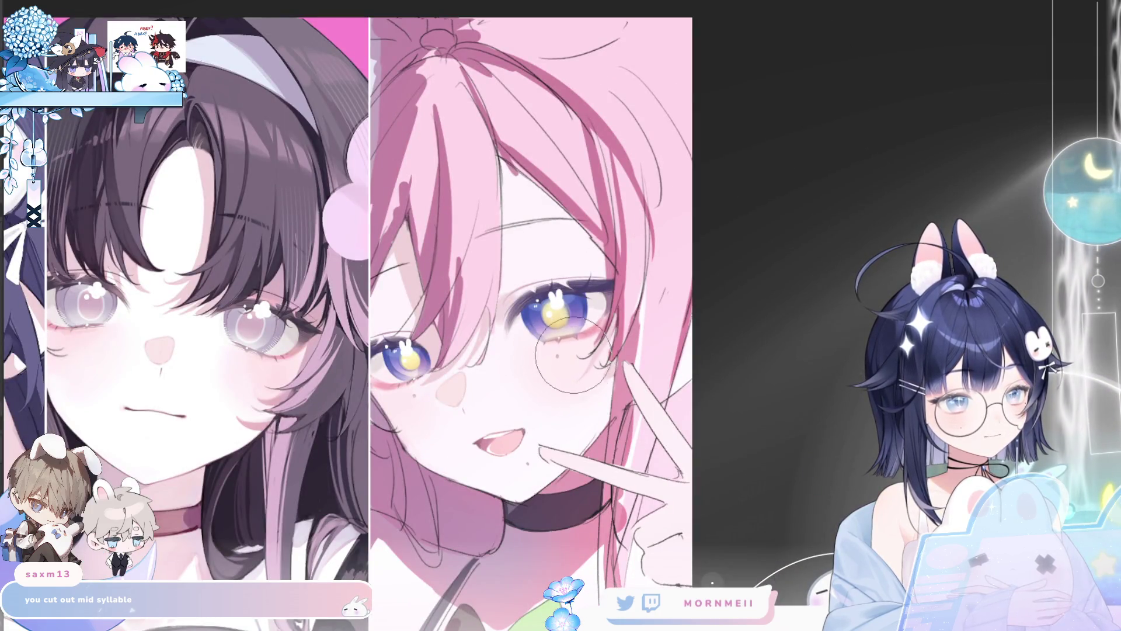
pyautogui.press('h')
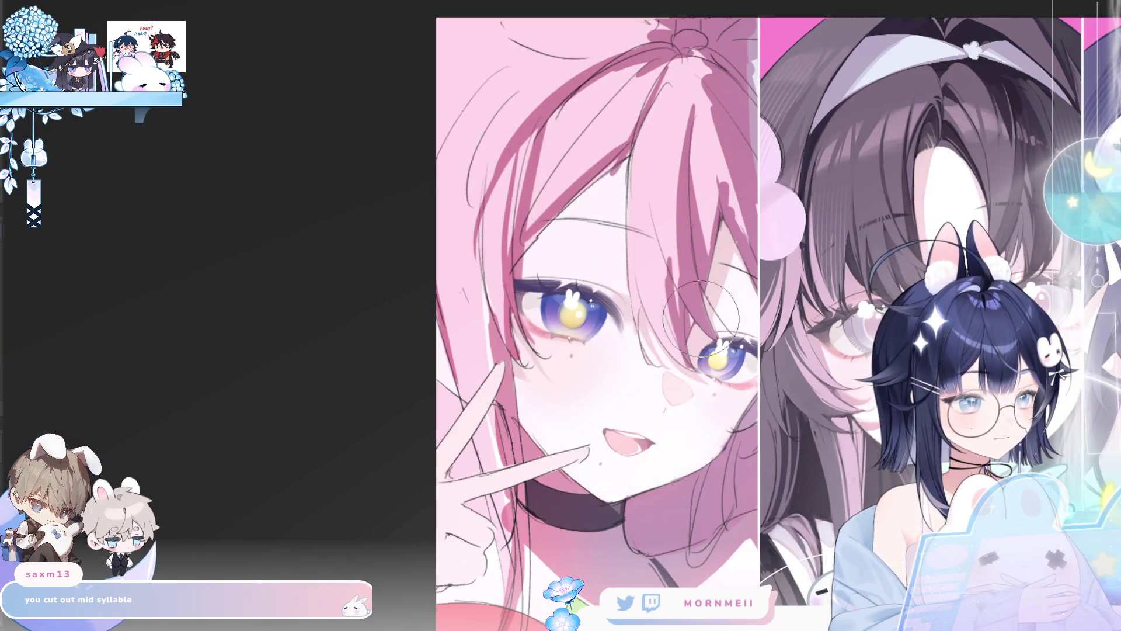
pyautogui.press('h')
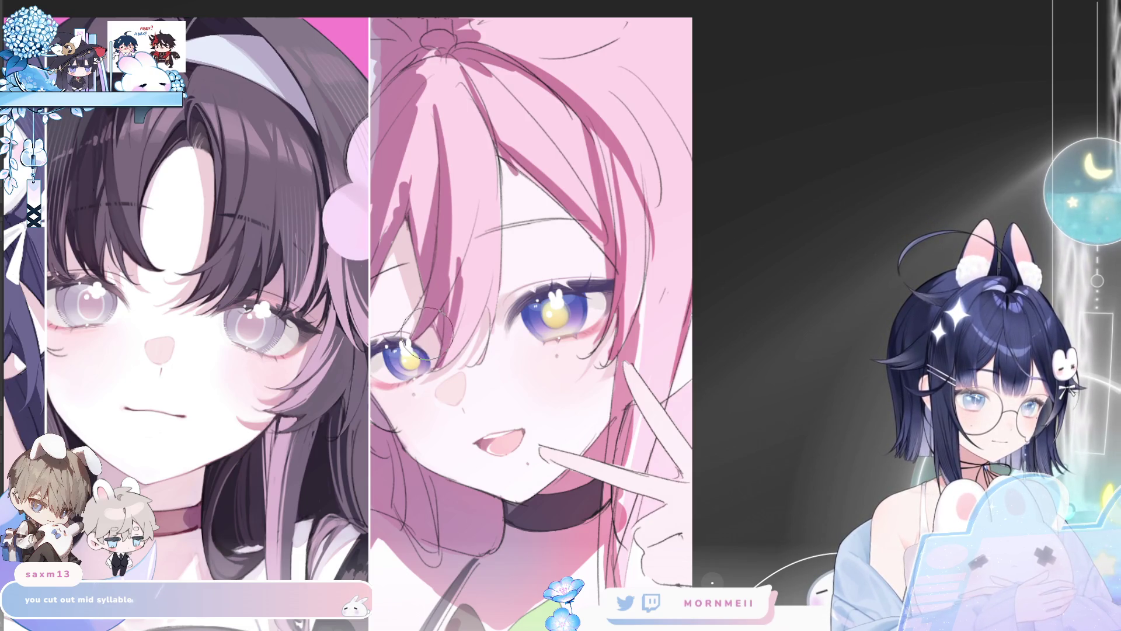
pyautogui.scroll(-2, 560, 233)
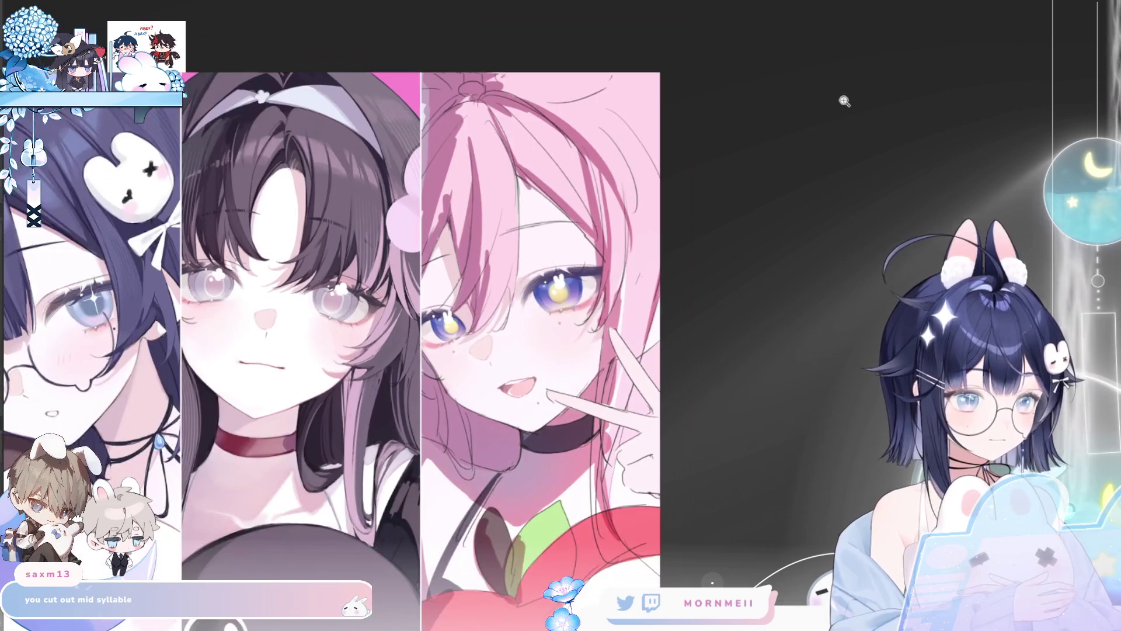
pyautogui.press('m')
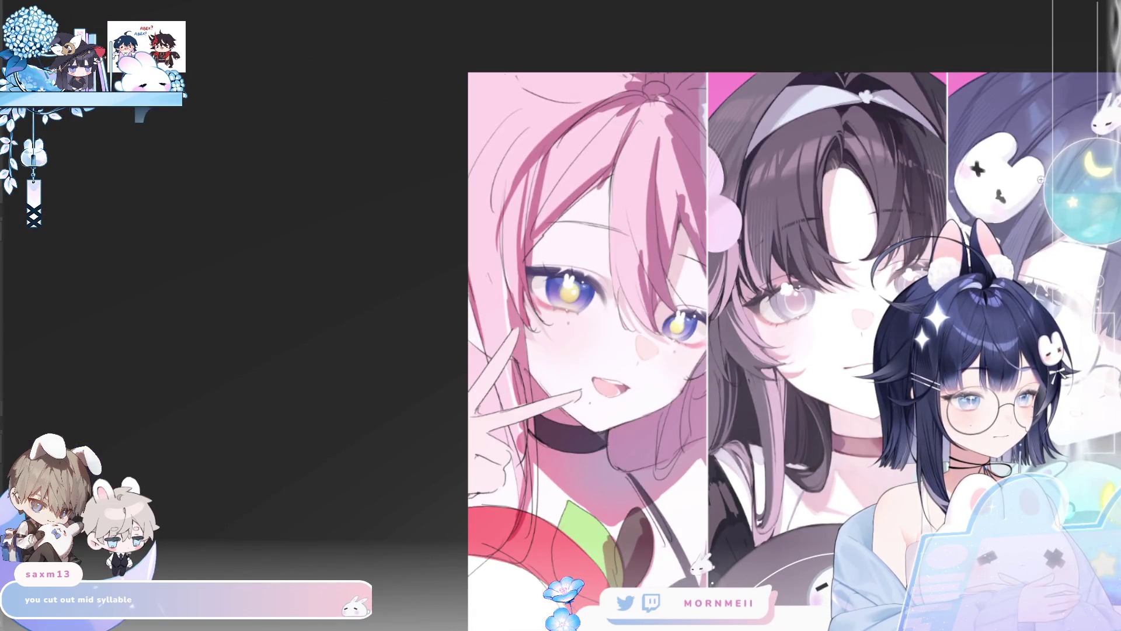
pyautogui.press('m')
pyautogui.press('m')
pyautogui.click(678, 317)
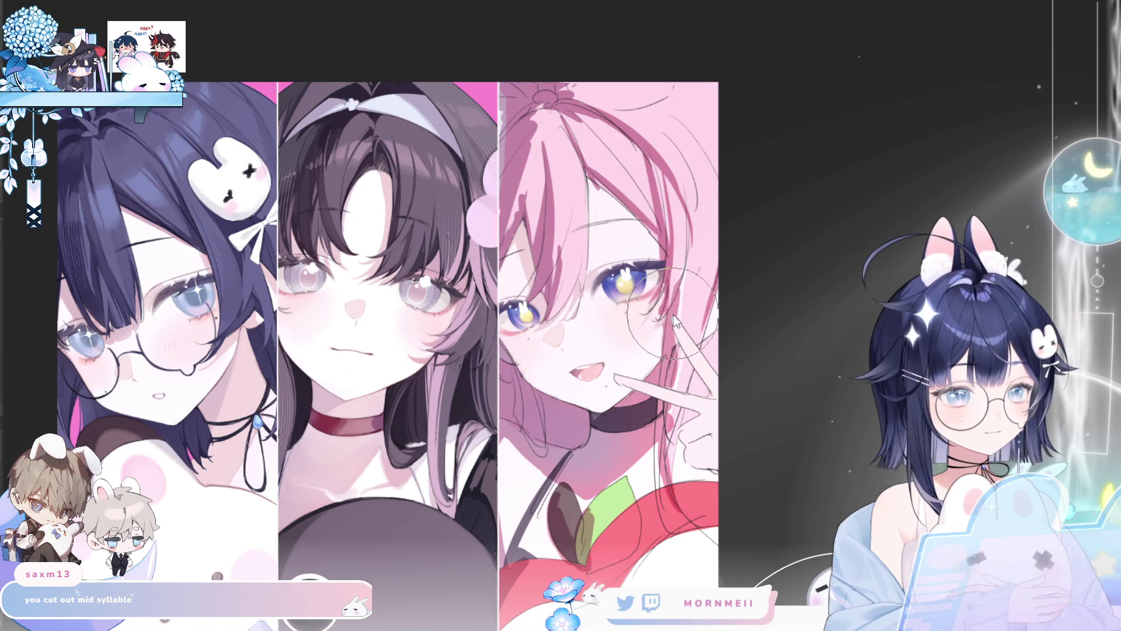
# Flip the three-panel view horizontally again so the pink-haired girl sits on the left.
pyautogui.press('h')
pyautogui.press('h')
pyautogui.scroll(3, 804, 350)
pyautogui.scroll(-3, 804, 349)
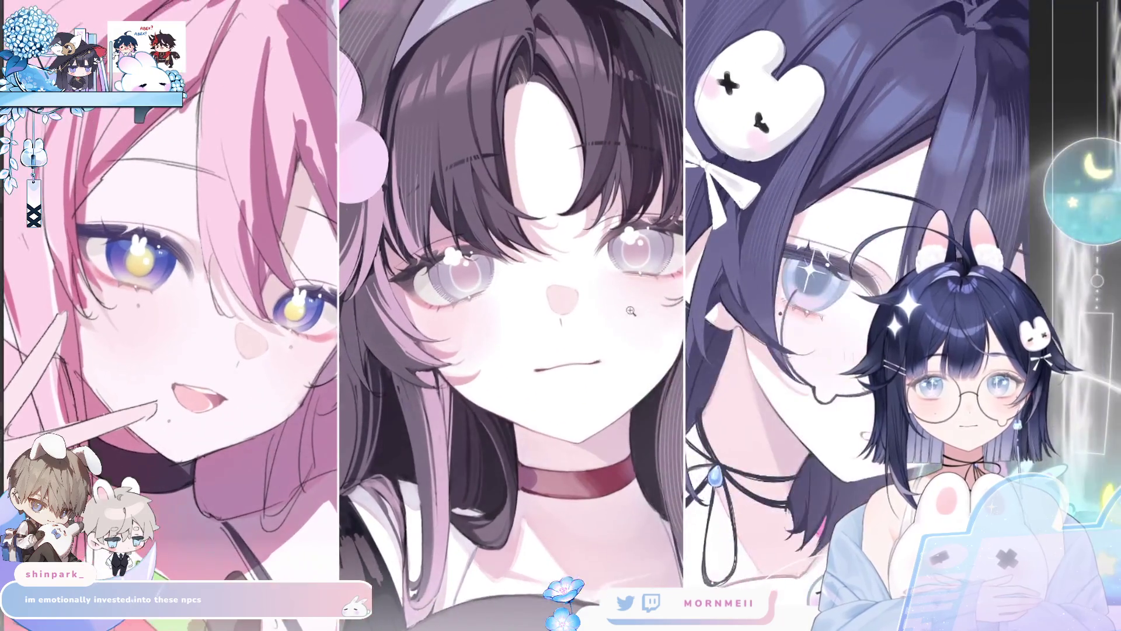
pyautogui.scroll(2, 563, 521)
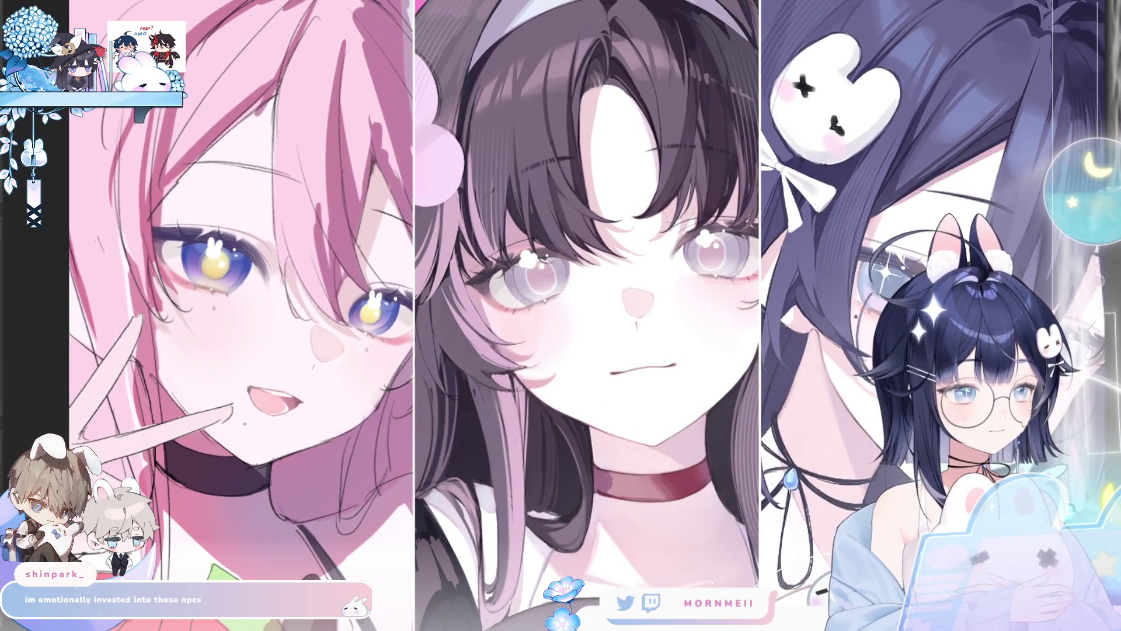
pyautogui.press('h')
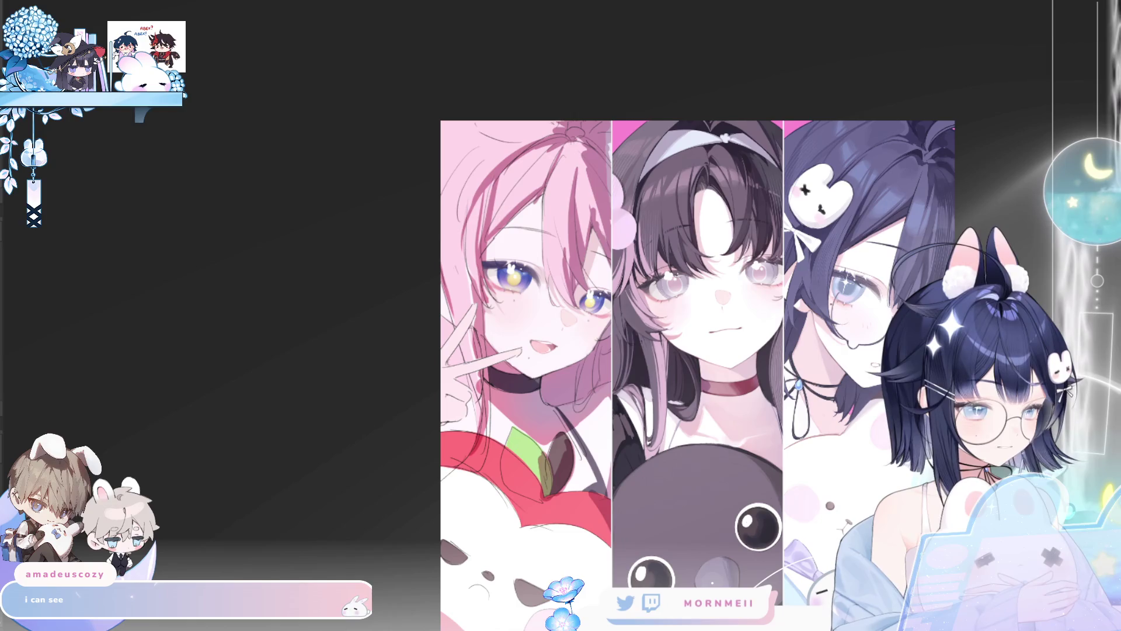
pyautogui.press('h')
pyautogui.click(640, 254)
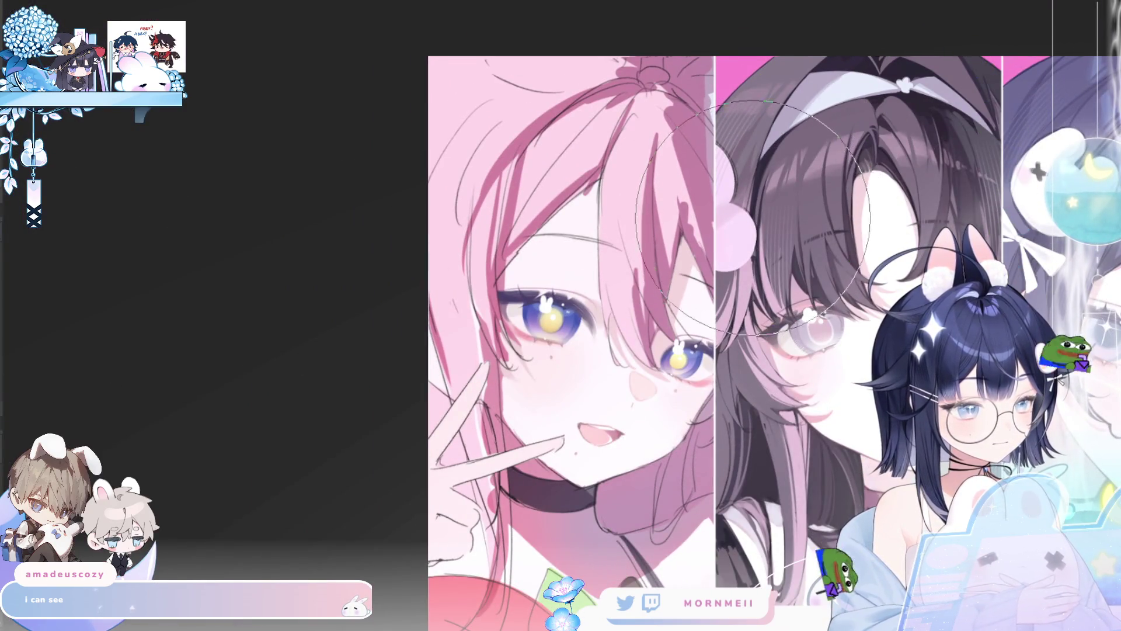
pyautogui.press('h')
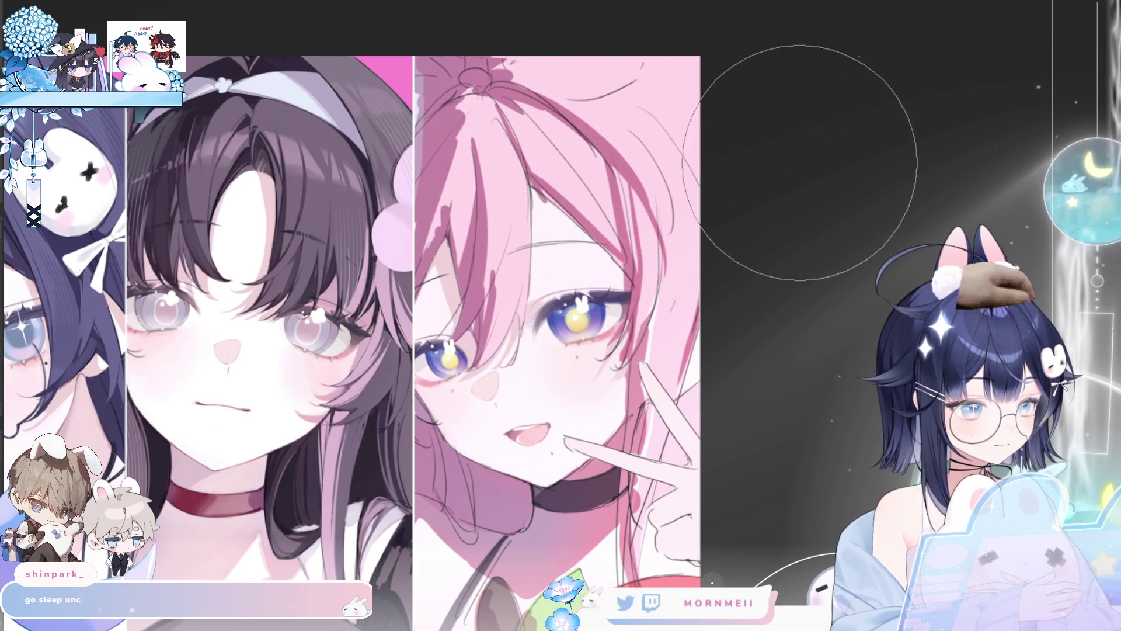
pyautogui.hotkey('ctrl', '-')
pyautogui.press('h')
pyautogui.press('h')
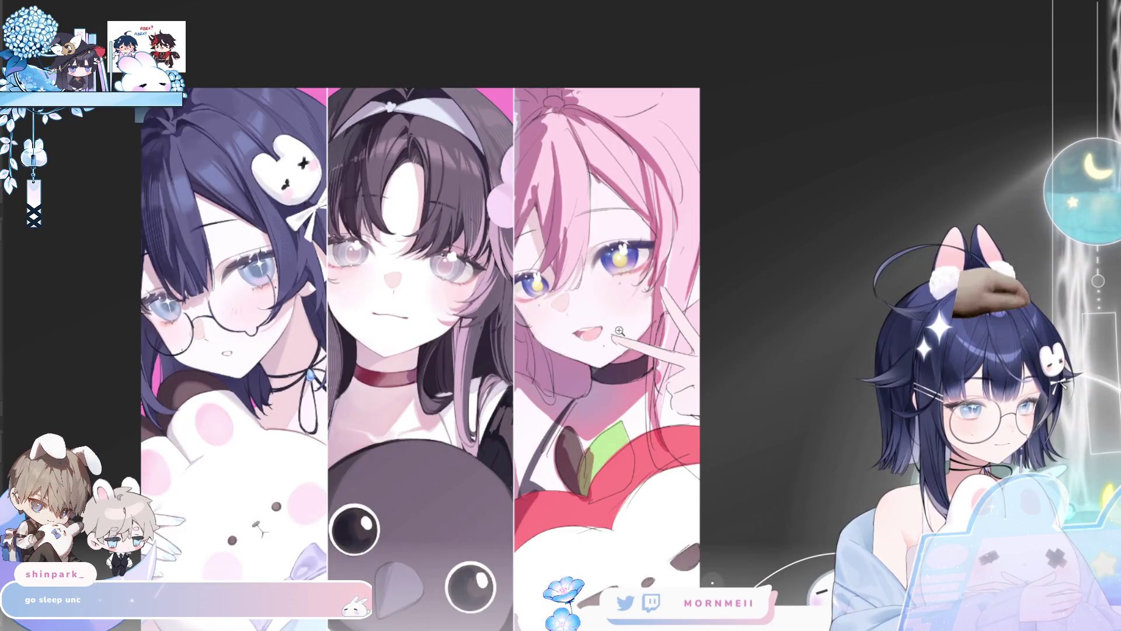
pyautogui.scroll(3, 619, 330)
pyautogui.press('h')
pyautogui.press('h')
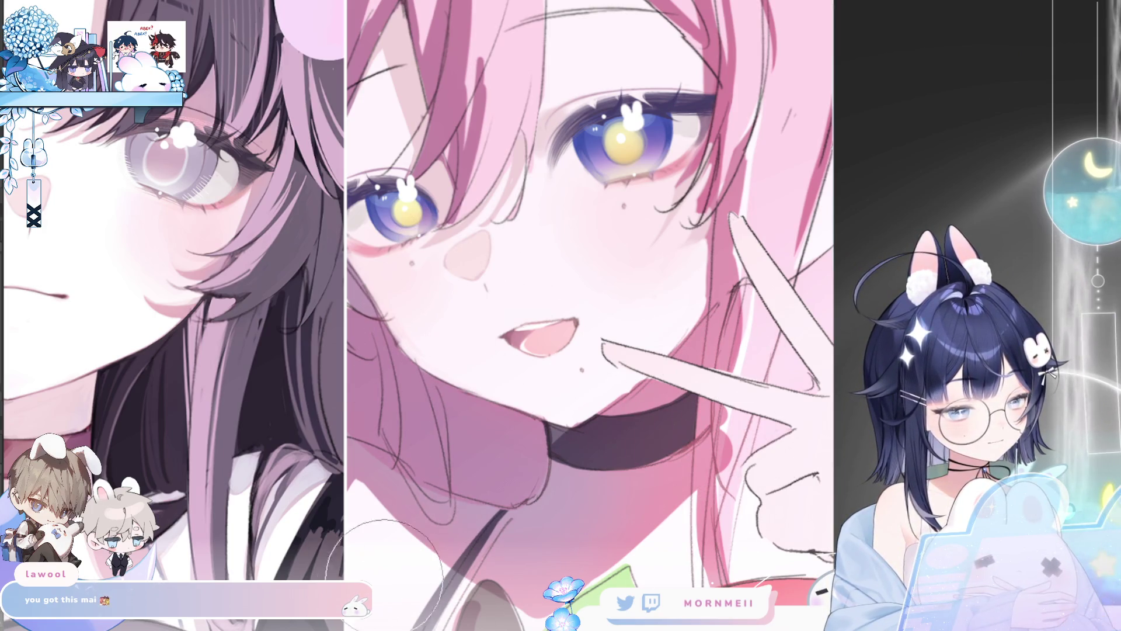
pyautogui.scroll(-4, 456, 451)
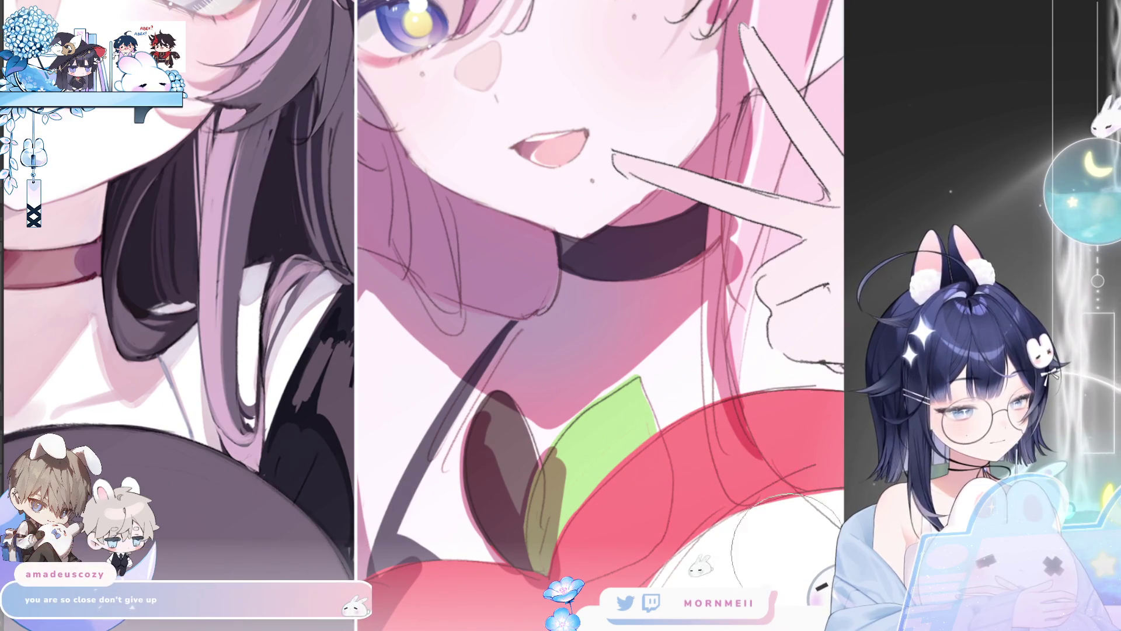
pyautogui.scroll(-5, 623, 368)
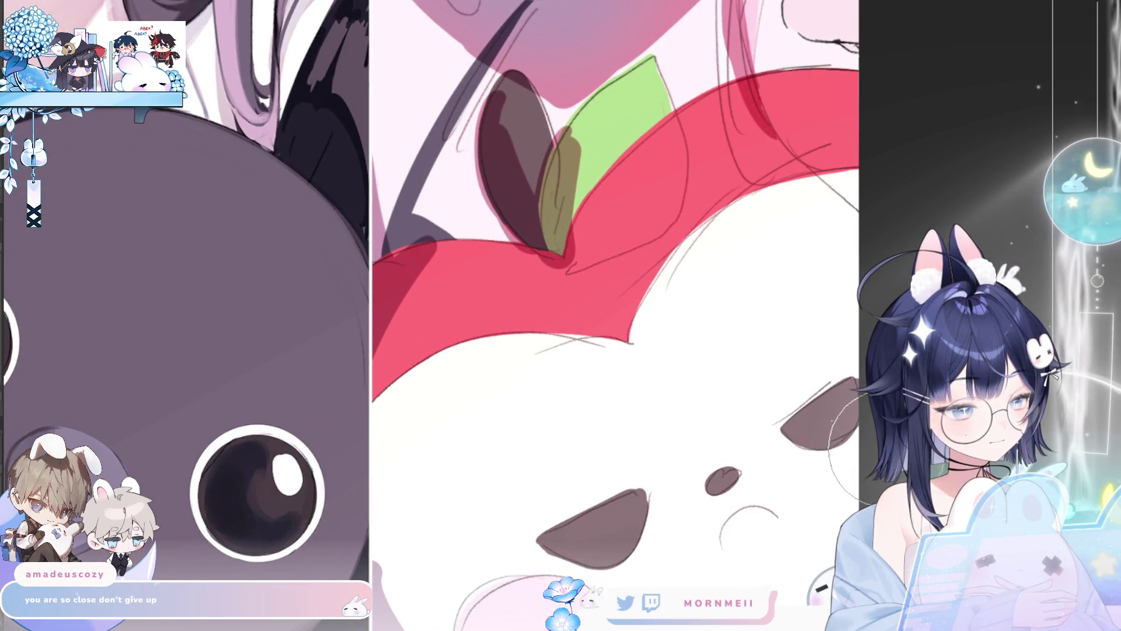
pyautogui.scroll(-3, 553, 556)
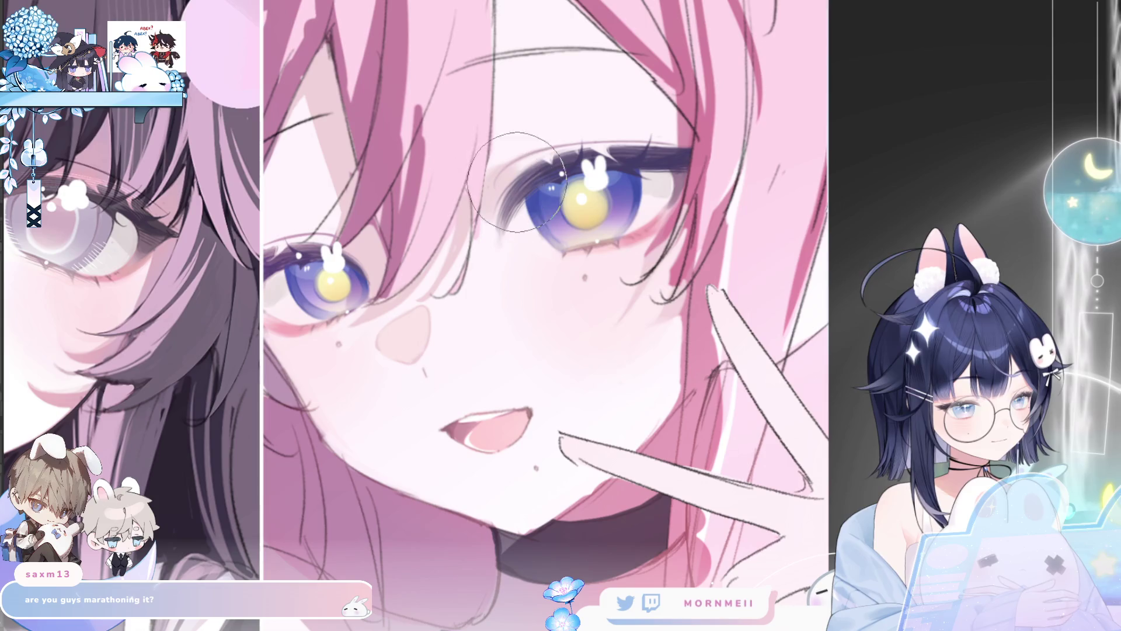
# Flip the canvas several times, zooming out and in, to check the pink-haired girl's face.
pyautogui.press('h')
pyautogui.press('h')
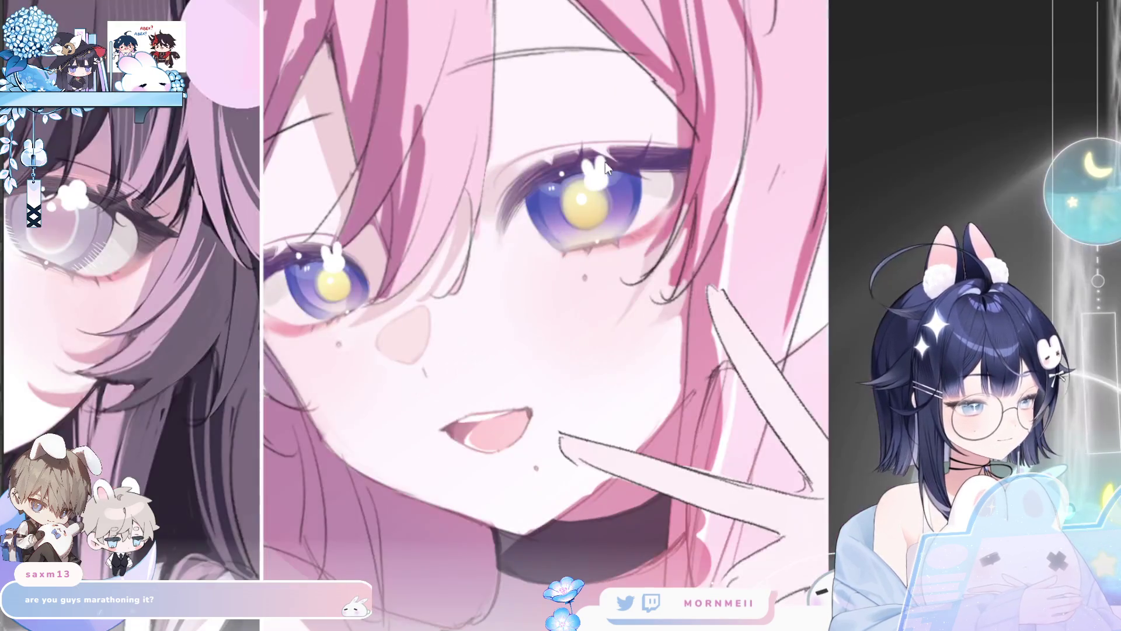
pyautogui.press('h')
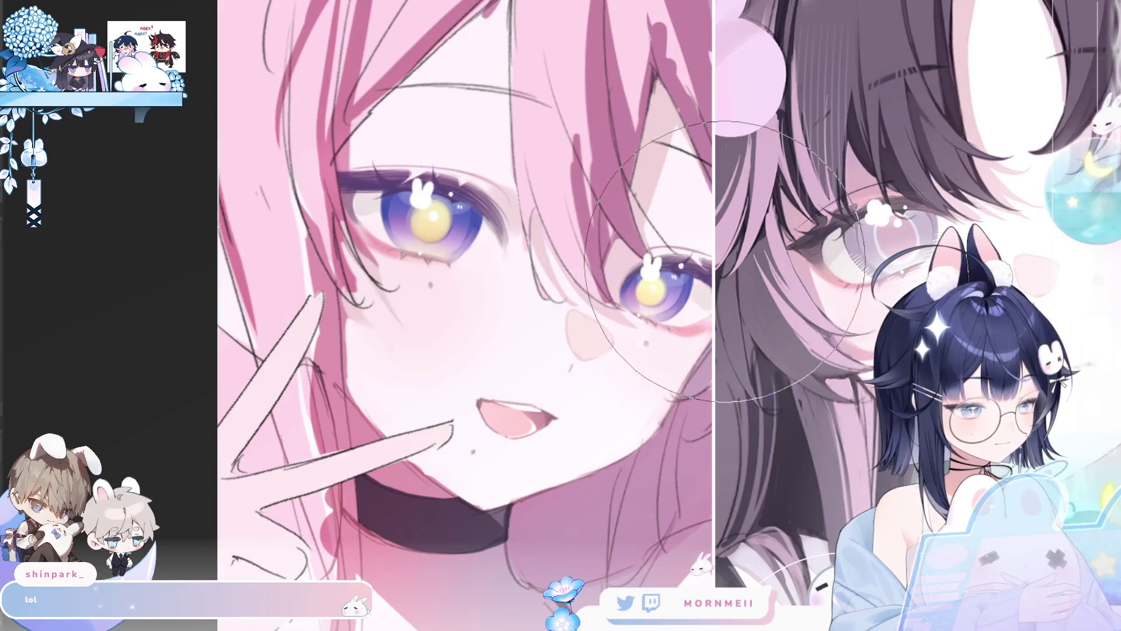
pyautogui.press('h')
pyautogui.hotkey('ctrl', '0')
pyautogui.press('h')
pyautogui.press('h')
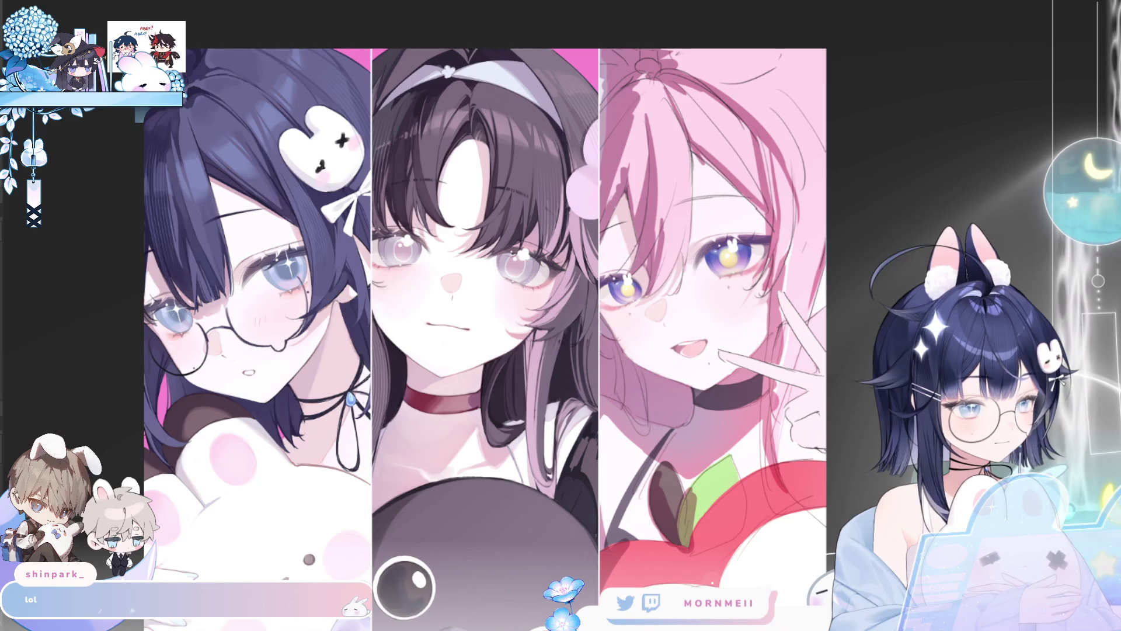
pyautogui.press('h')
pyautogui.scroll(-2, 720, 373)
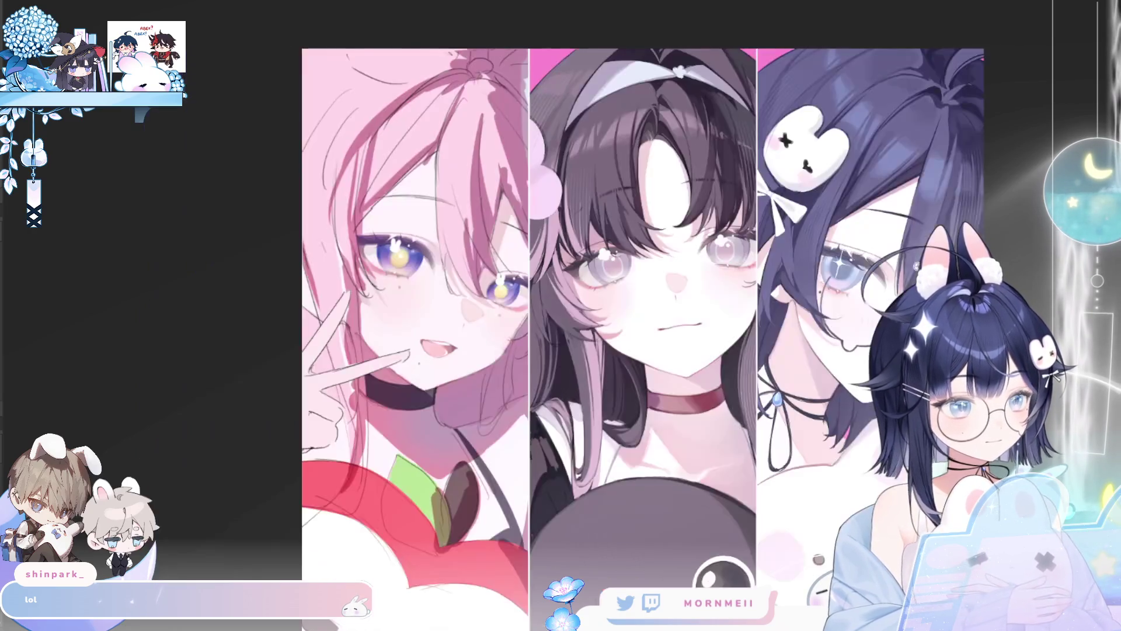
pyautogui.scroll(-1, 720, 374)
pyautogui.press('h')
pyautogui.press('h')
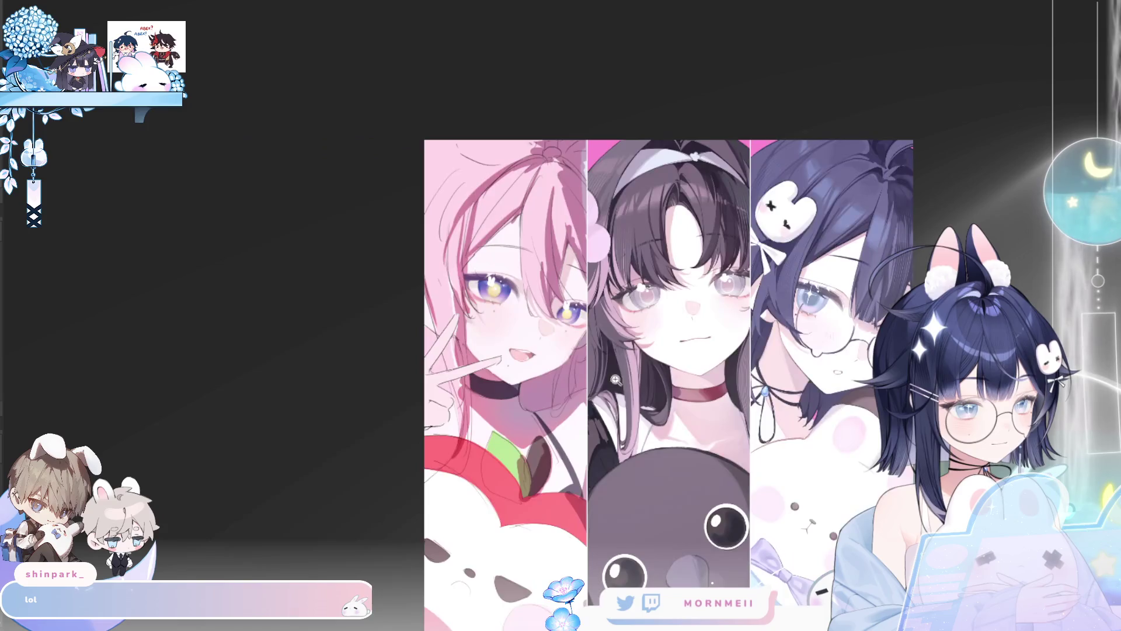
pyautogui.scroll(3, 620, 304)
pyautogui.press('h')
pyautogui.scroll(2, 777, 180)
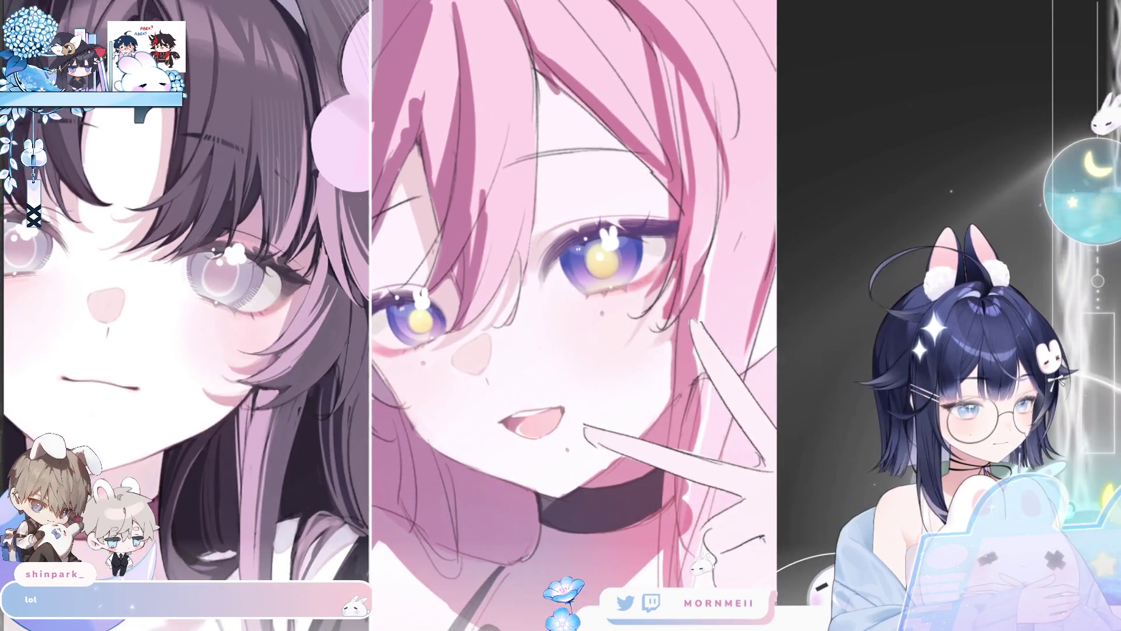
pyautogui.press('h')
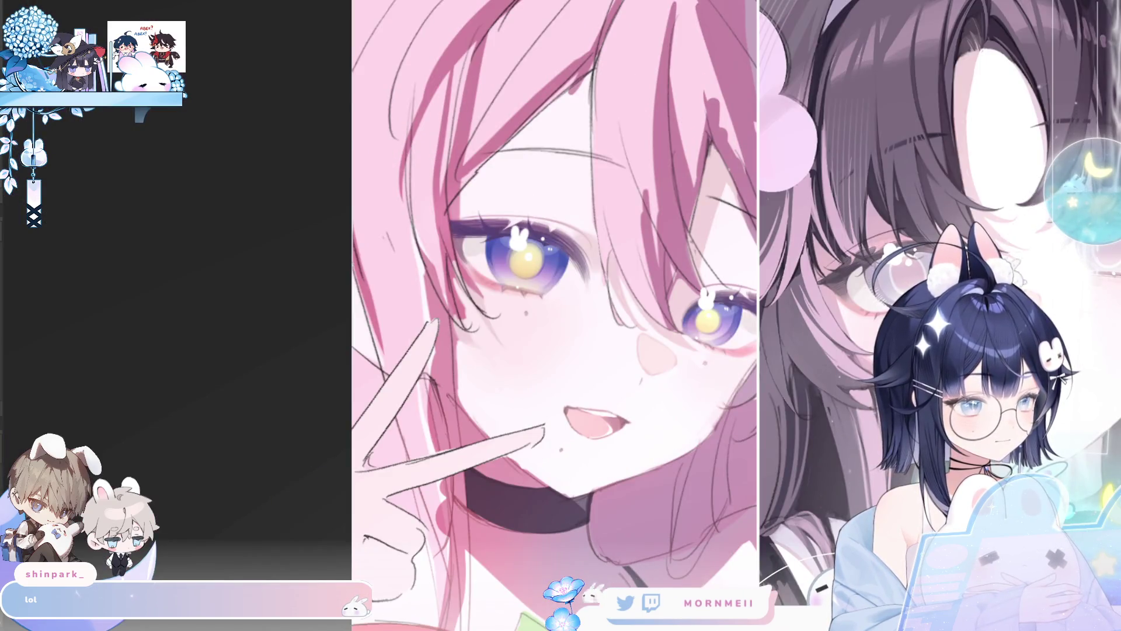
pyautogui.press('h')
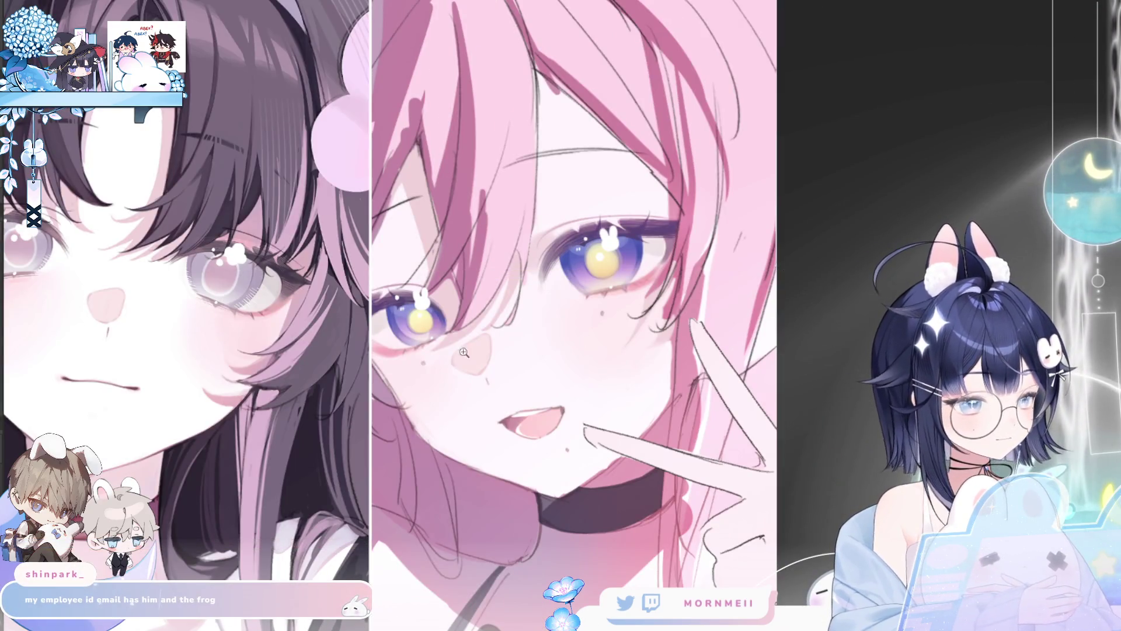
# Undo and redo the bunny highlights, then lasso the left eye and shrink it slightly with free transform.
pyautogui.hotkey('ctrl', 'z')
pyautogui.hotkey('ctrl', 'y')
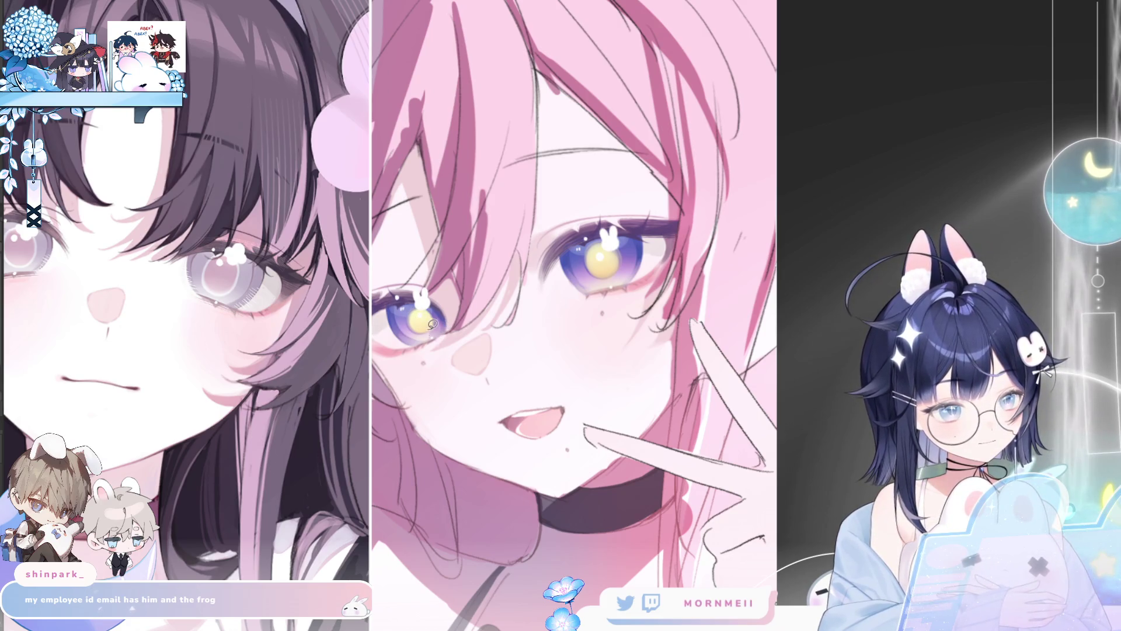
pyautogui.moveTo(433, 324); pyautogui.dragTo(438, 322)
pyautogui.hotkey('ctrl', 't')
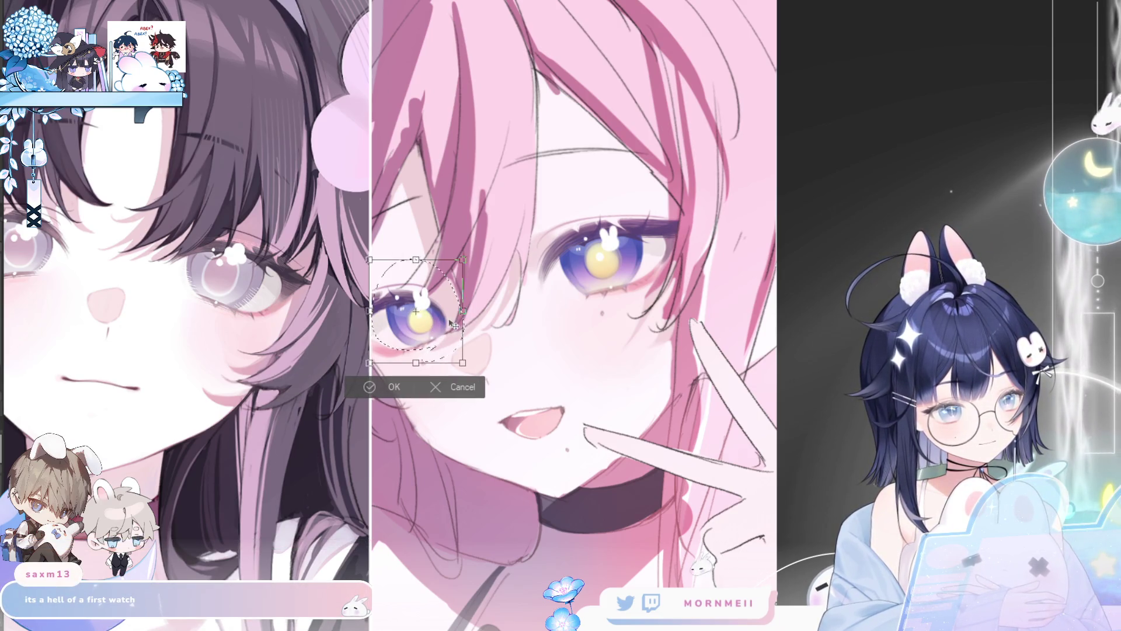
pyautogui.moveTo(462, 260); pyautogui.dragTo(458, 266)
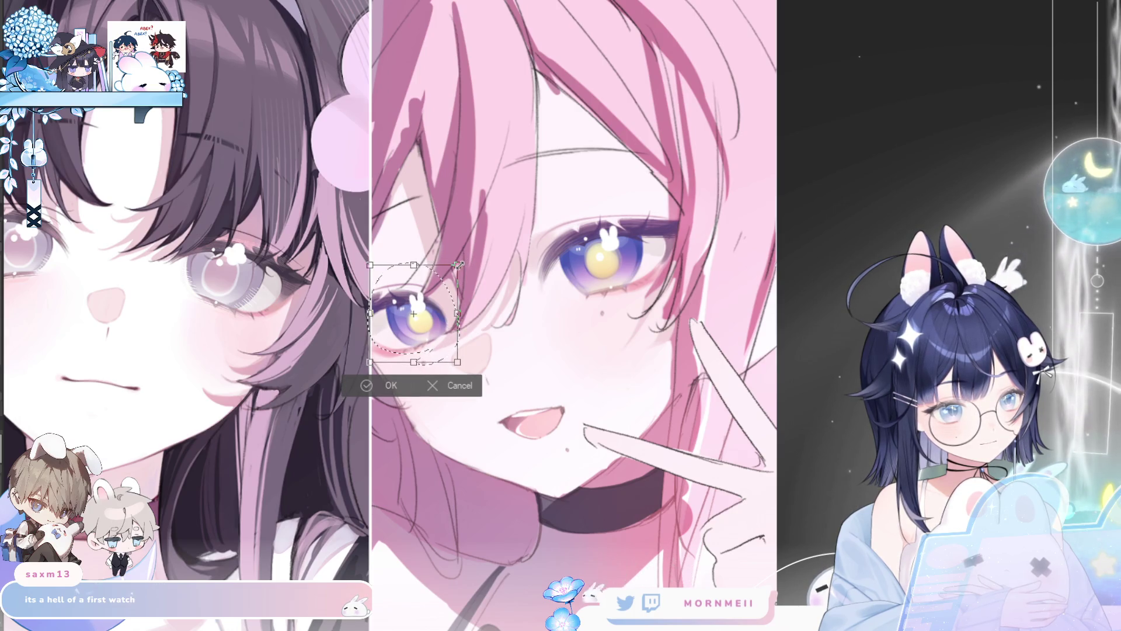
pyautogui.press('Return')
pyautogui.hotkey('ctrl', 'd')
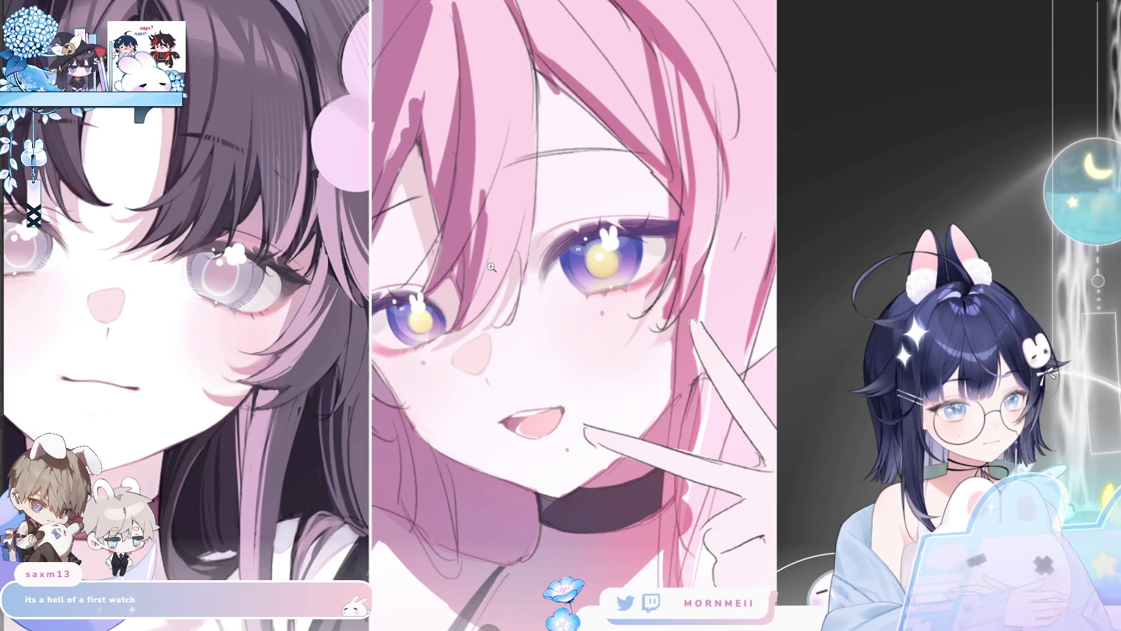
pyautogui.hotkey('ctrl', '0')
pyautogui.press('h')
pyautogui.press('h')
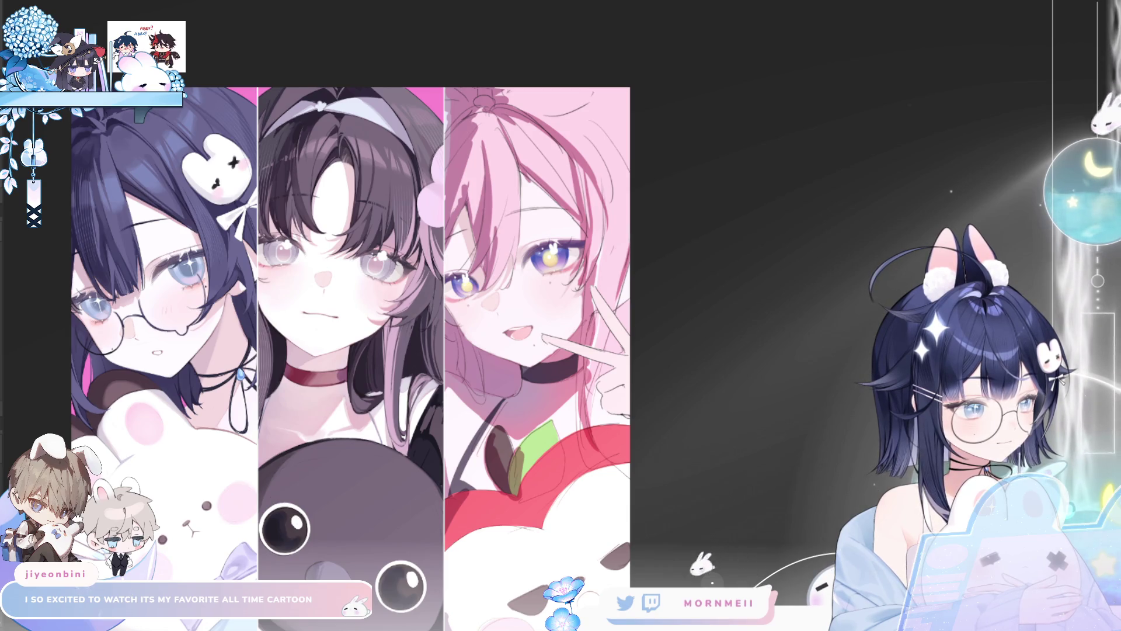
pyautogui.hotkey('ctrl', 't')
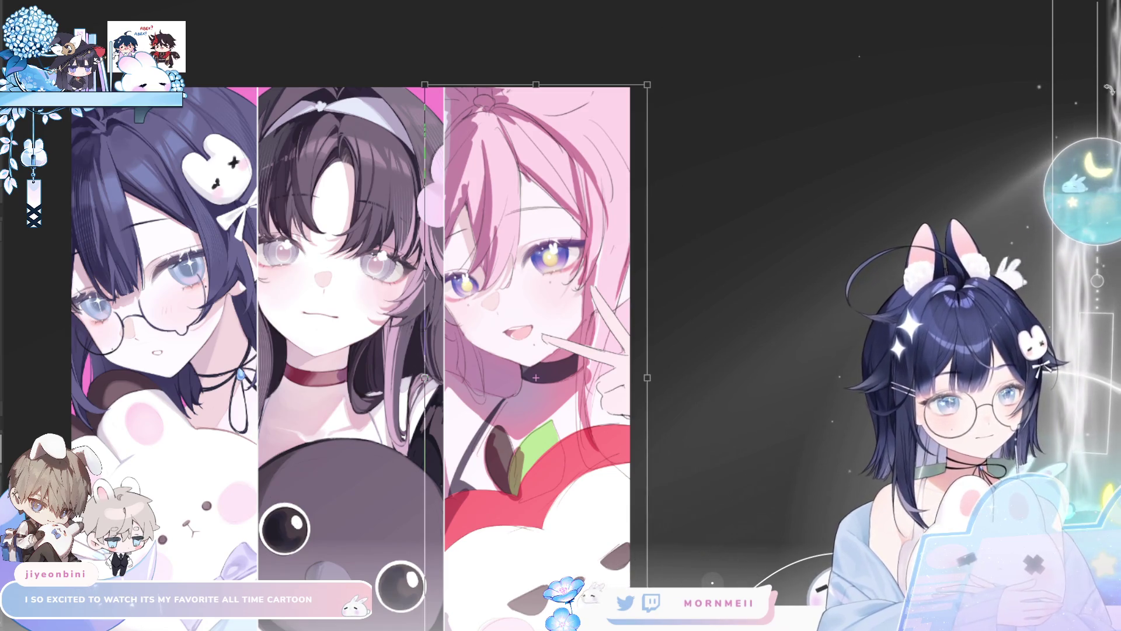
pyautogui.scroll(-1, 351, 351)
pyautogui.scroll(-5, 350, 350)
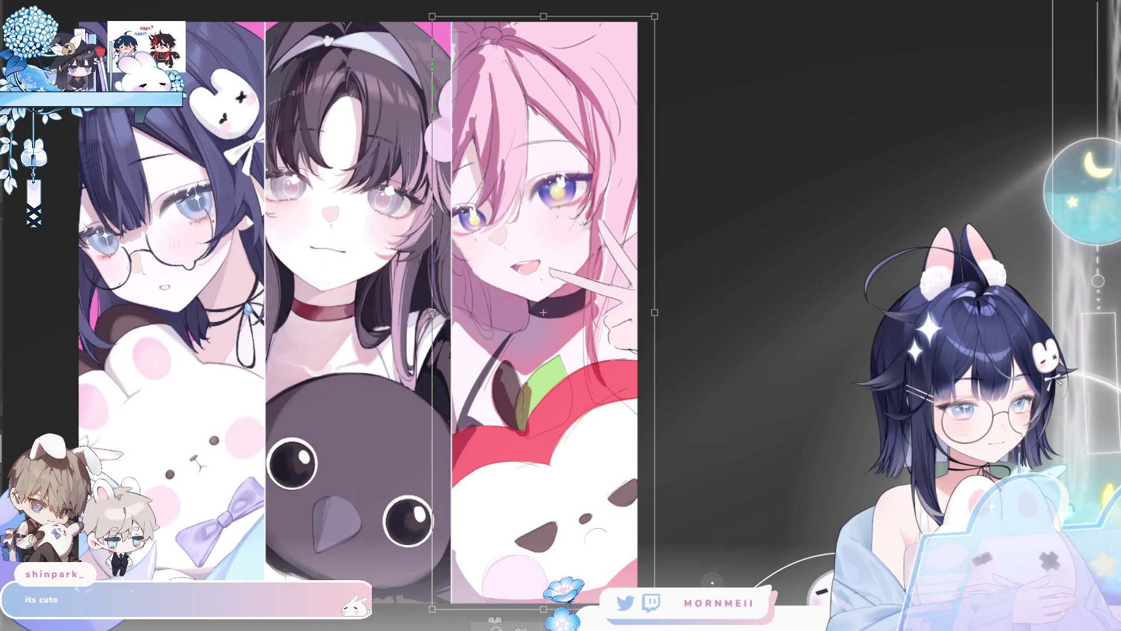
pyautogui.press('h')
pyautogui.press('h')
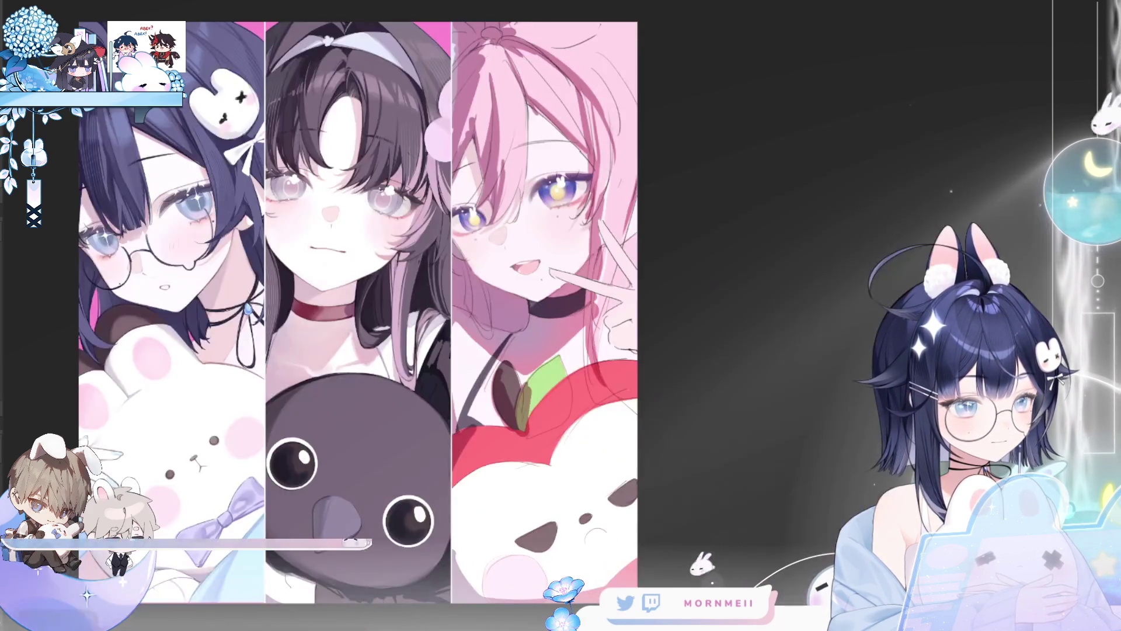
pyautogui.scroll(5, 579, 161)
pyautogui.press('h')
pyautogui.press('h')
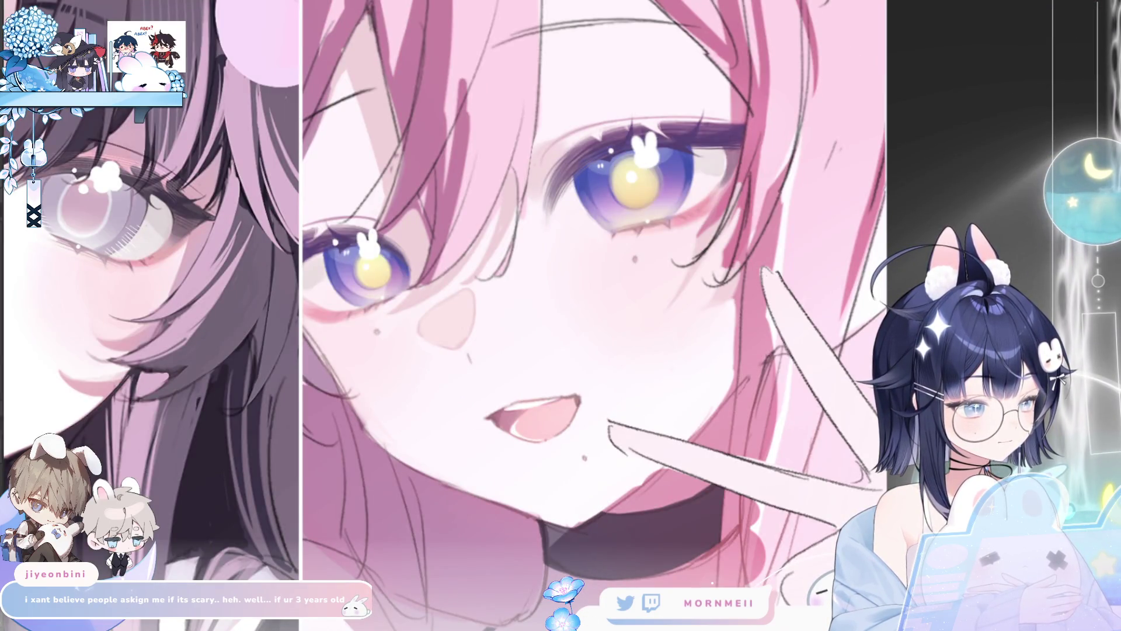
pyautogui.hotkey('ctrl', 'z')
pyautogui.hotkey('ctrl', 'y')
pyautogui.scroll(2, 517, 315)
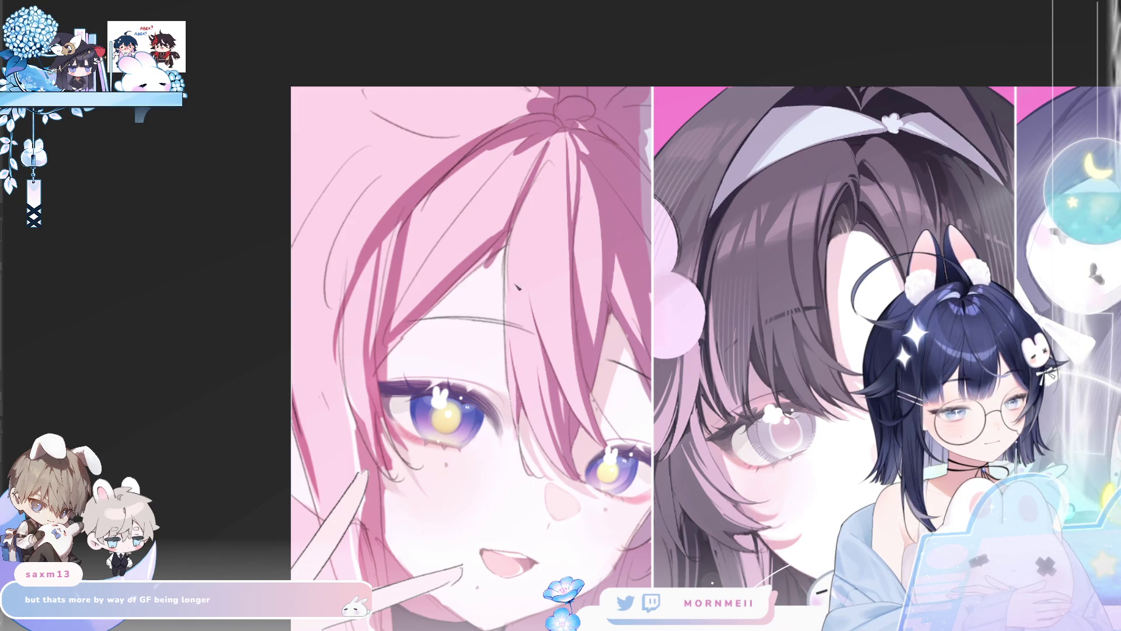
pyautogui.press('h')
pyautogui.press('h')
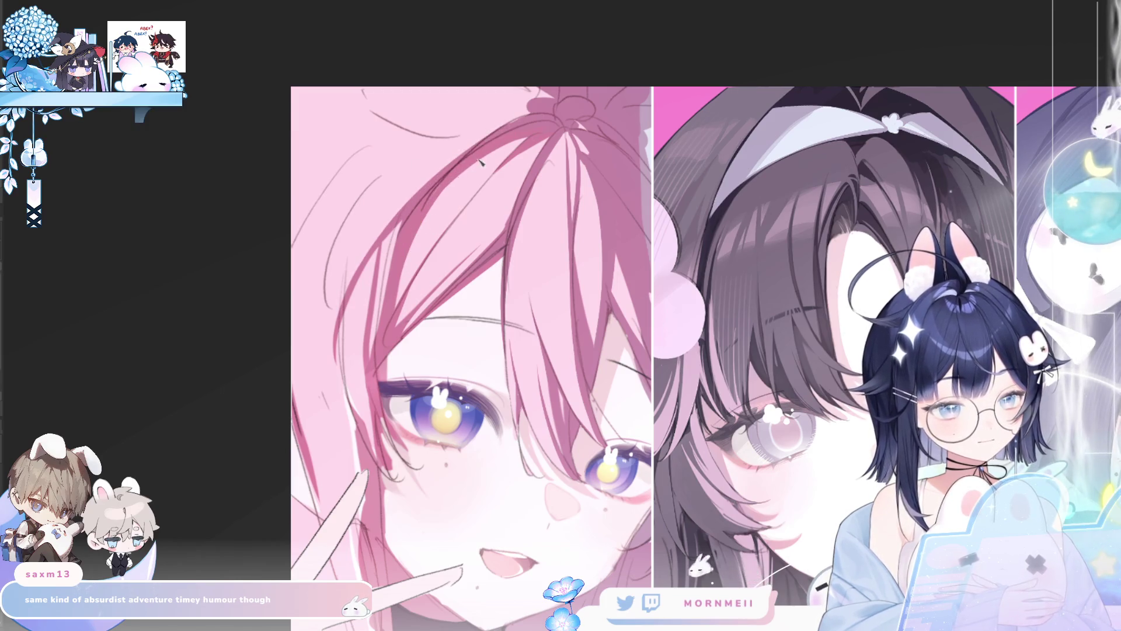
pyautogui.scroll(-5, 638, 109)
pyautogui.hotkey('alt', 'shift', 'h')
pyautogui.scroll(2, 665, 101)
pyautogui.scroll(3, 882, 45)
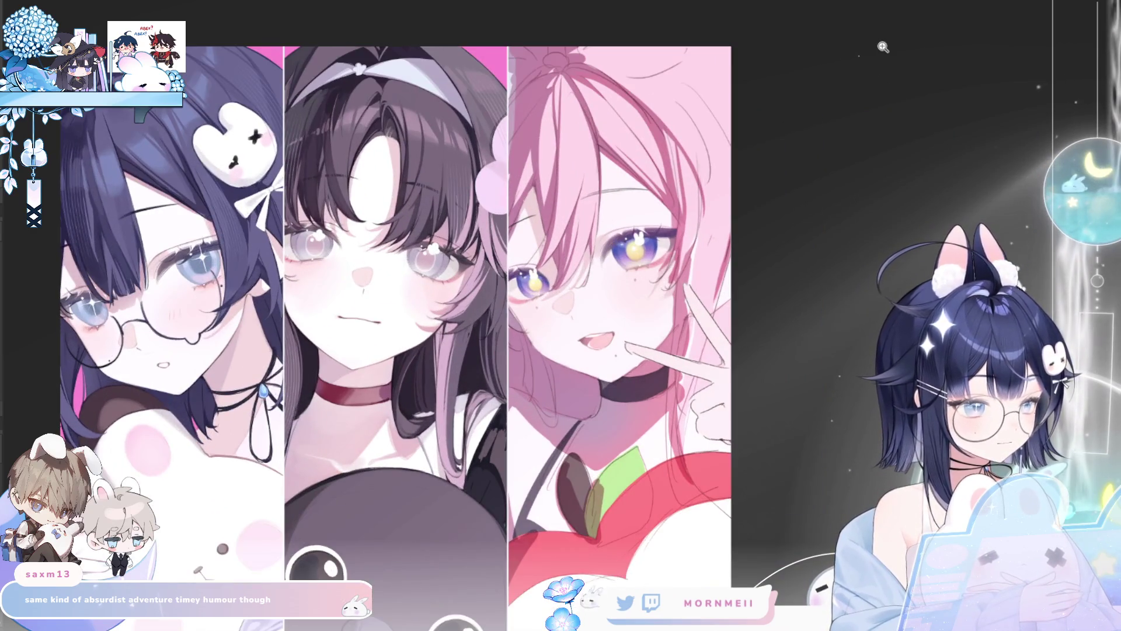
# Flip the artwork horizontally to check it, then return it to normal orientation.
pyautogui.hotkey('alt', 'shift', 'h')
pyautogui.hotkey('alt', 'shift', 'h')
pyautogui.scroll(2, 611, 234)
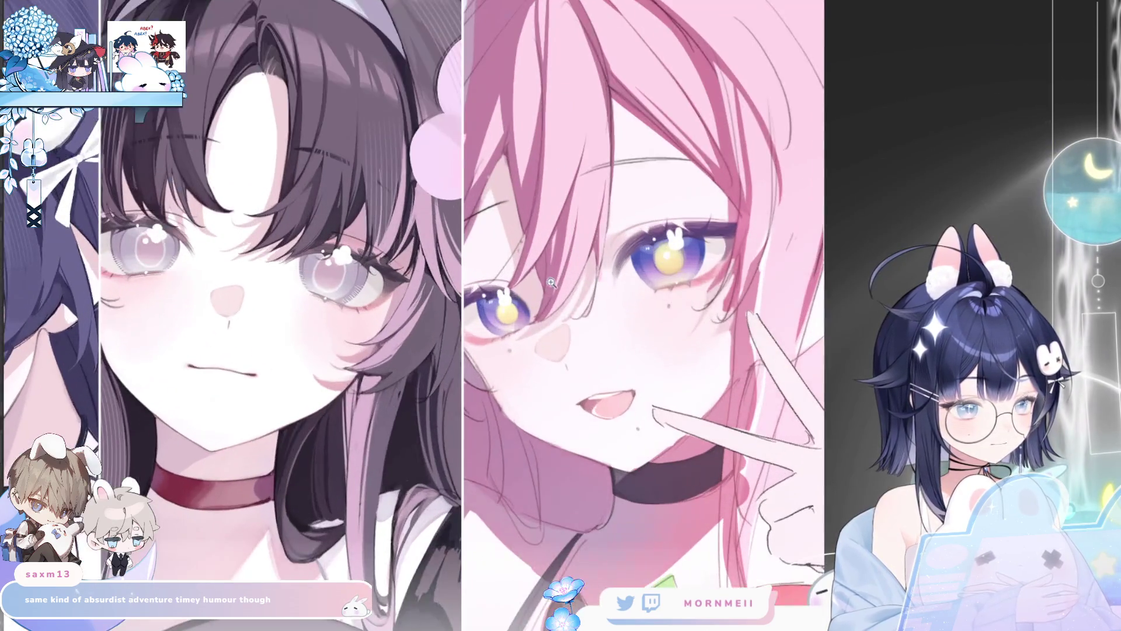
pyautogui.hotkey('alt', 'shift', 'h')
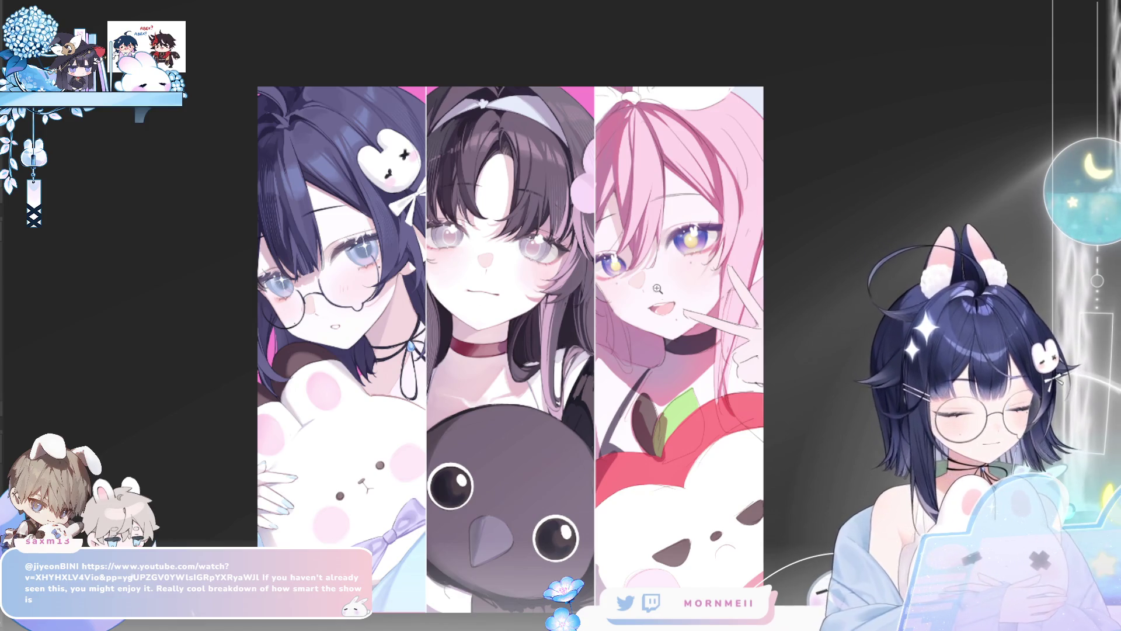
# Flip the canvas for a fresh look and zoom in on the pink-haired girl, mirrored.
pyautogui.press('m')
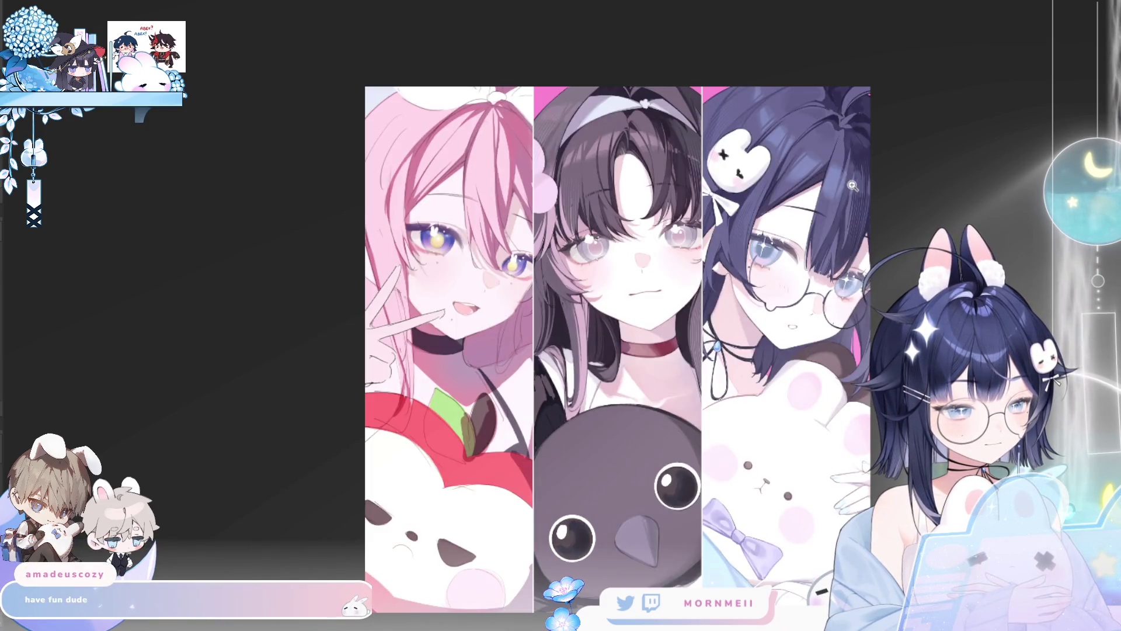
pyautogui.press('m')
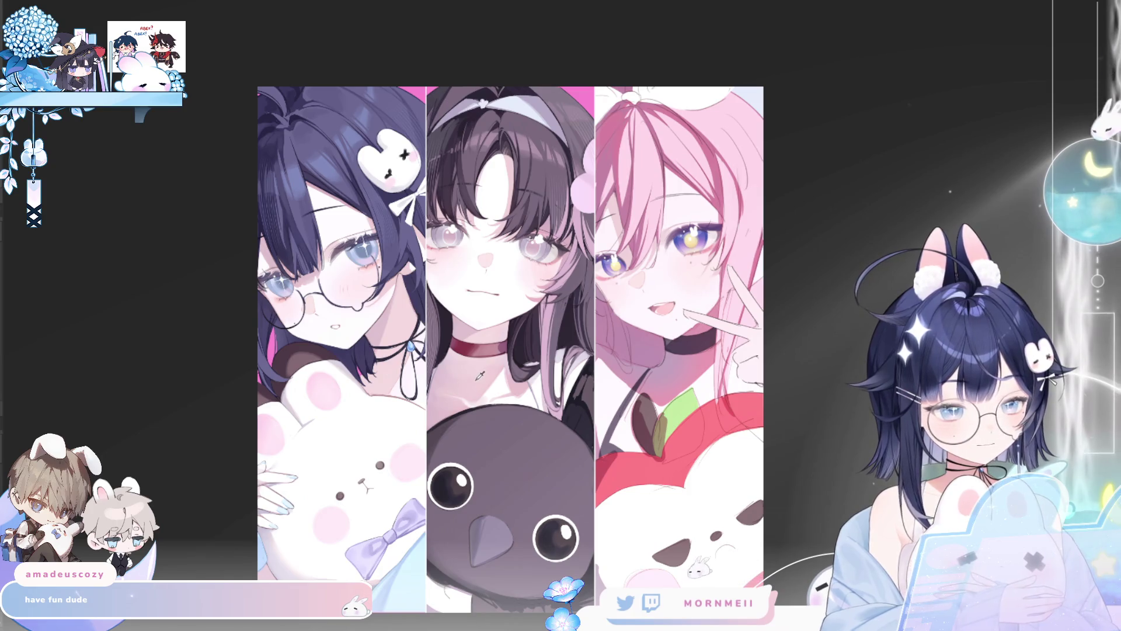
pyautogui.click(654, 345)
pyautogui.press('m')
pyautogui.press('m')
pyautogui.press('m')
pyautogui.click(513, 292)
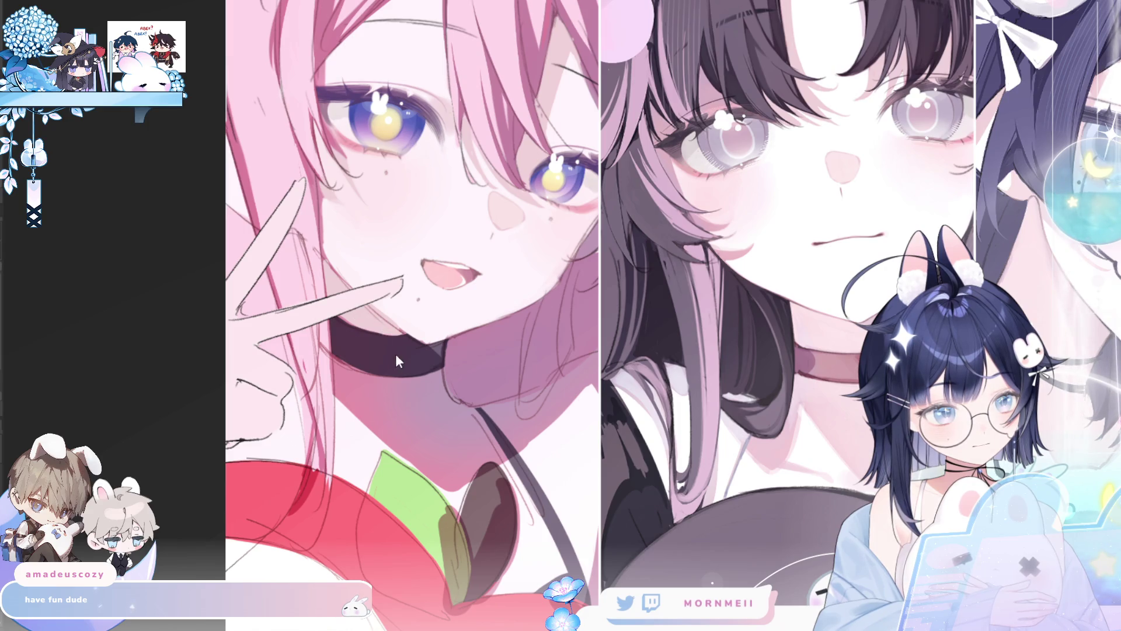
# Brush light pink over the neck shadow below her choker to soften it, then view the whole artwork.
pyautogui.moveTo(345, 370); pyautogui.dragTo(456, 416)
pyautogui.moveTo(350, 391); pyautogui.dragTo(438, 449)
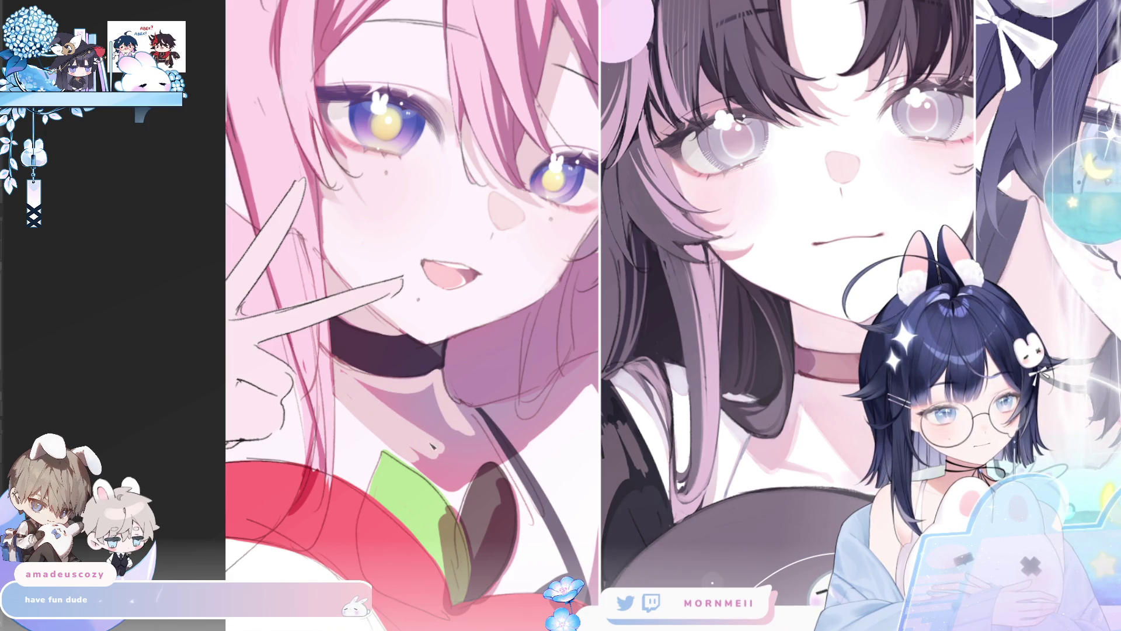
pyautogui.moveTo(377, 392)
pyautogui.mouseDown()
pyautogui.moveTo(420, 421)
pyautogui.moveTo(432, 390)
pyautogui.mouseUp()
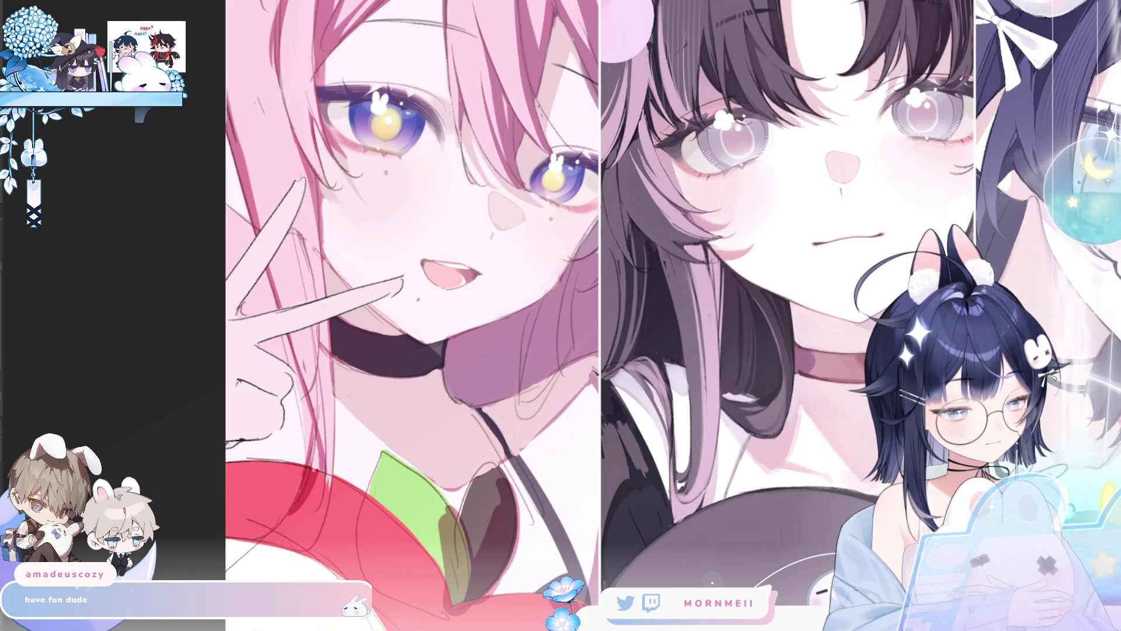
pyautogui.hotkey('ctrl', '0')
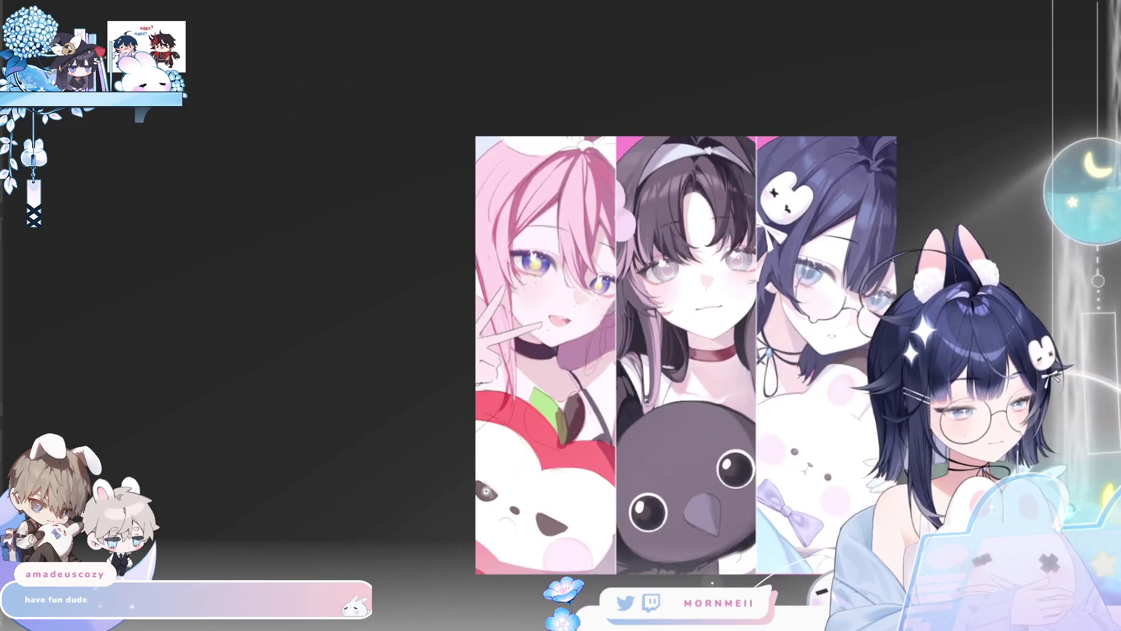
pyautogui.press('h')
pyautogui.press('h')
pyautogui.press('h')
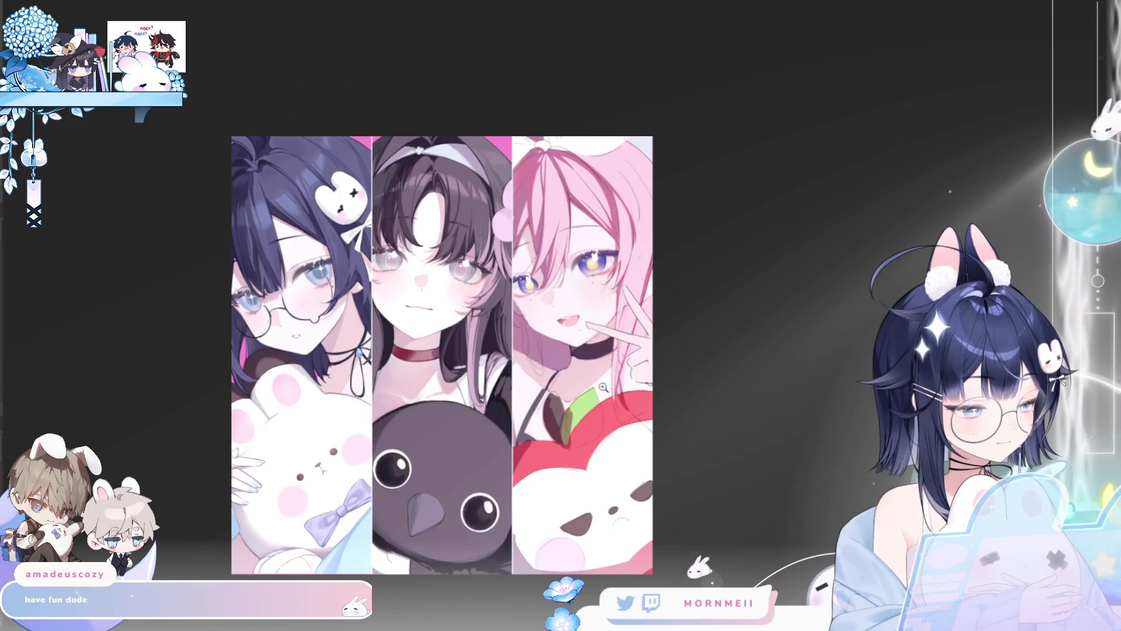
pyautogui.click(608, 380)
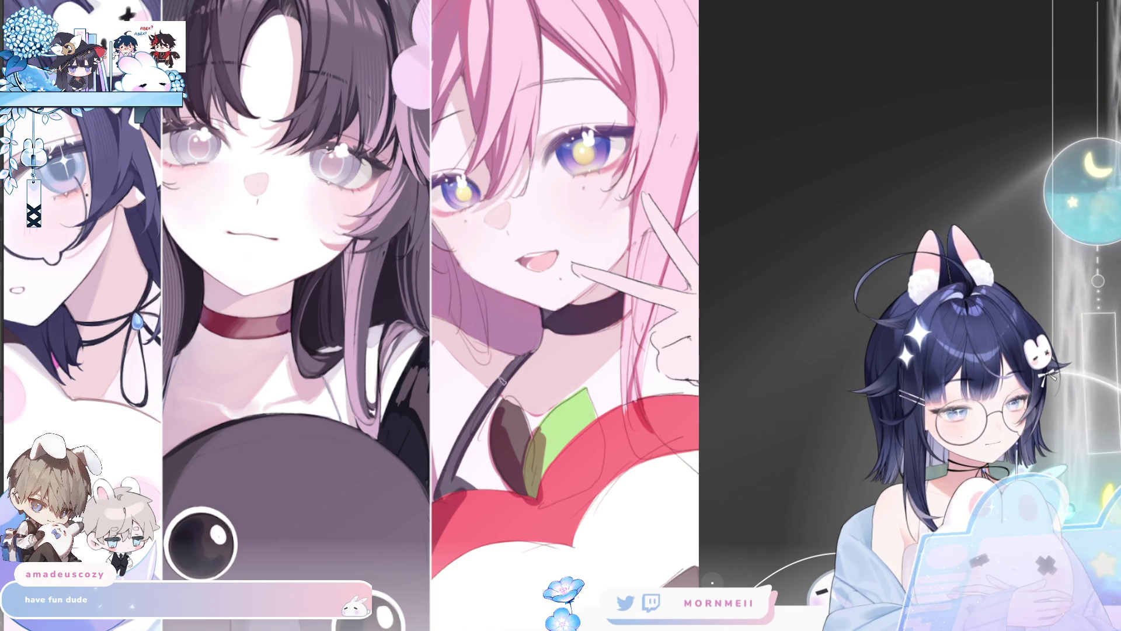
pyautogui.press('m')
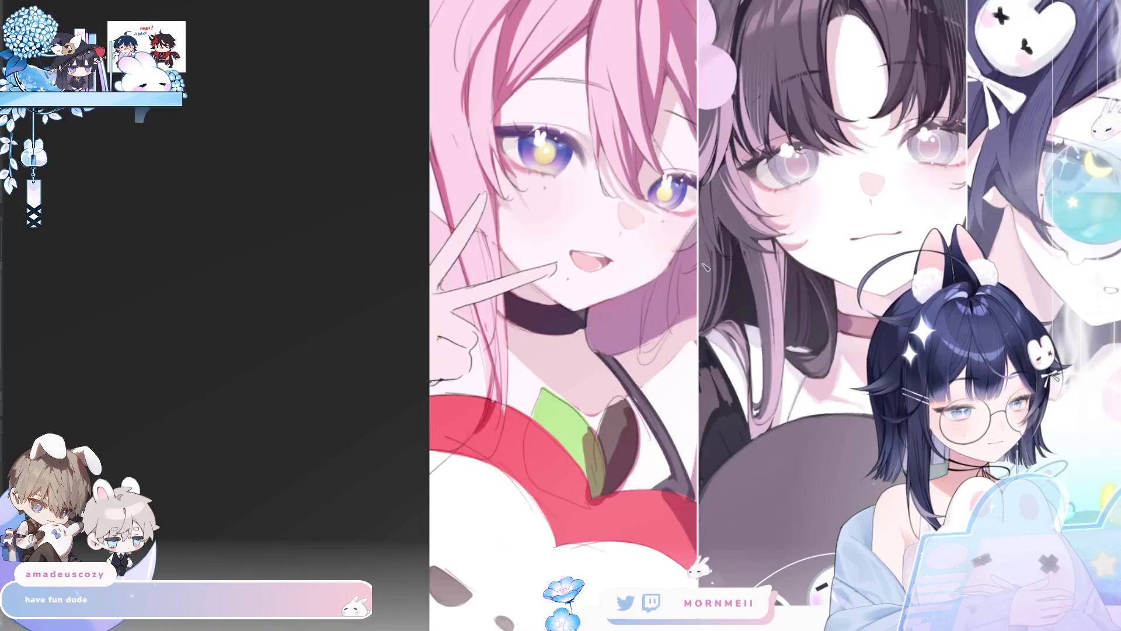
pyautogui.press('m')
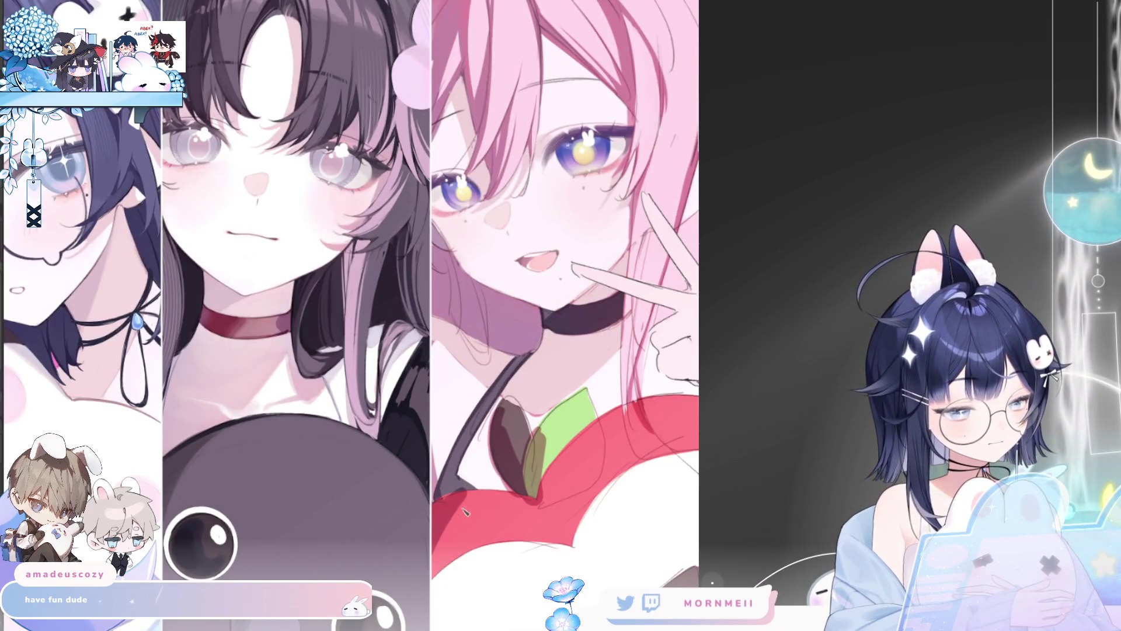
pyautogui.moveTo(456, 517); pyautogui.dragTo(551, 412)
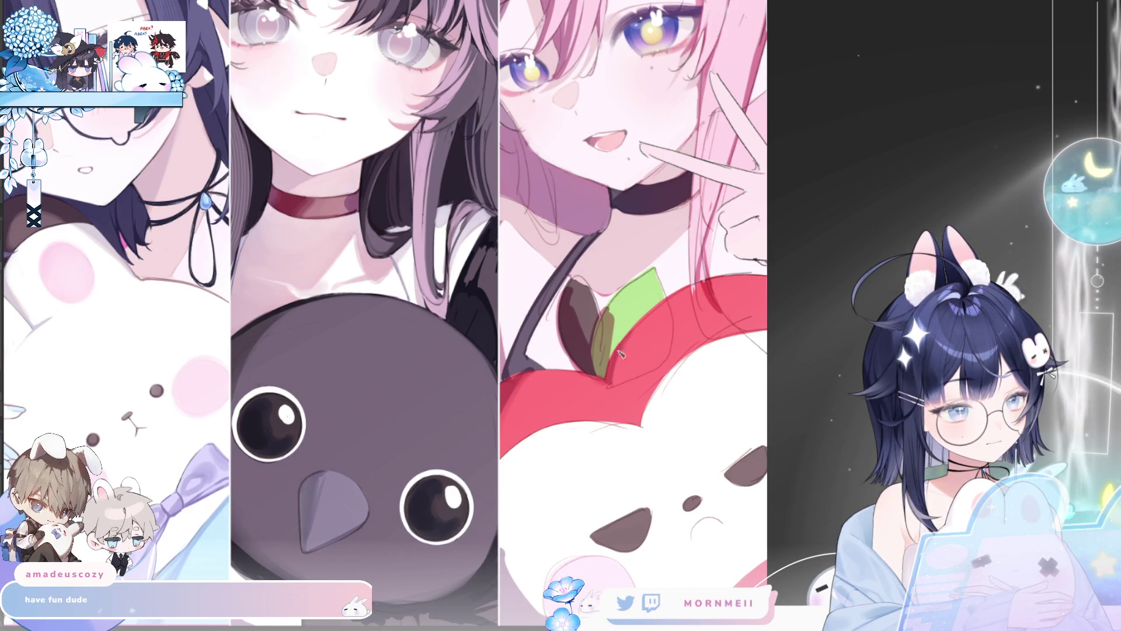
pyautogui.press('m')
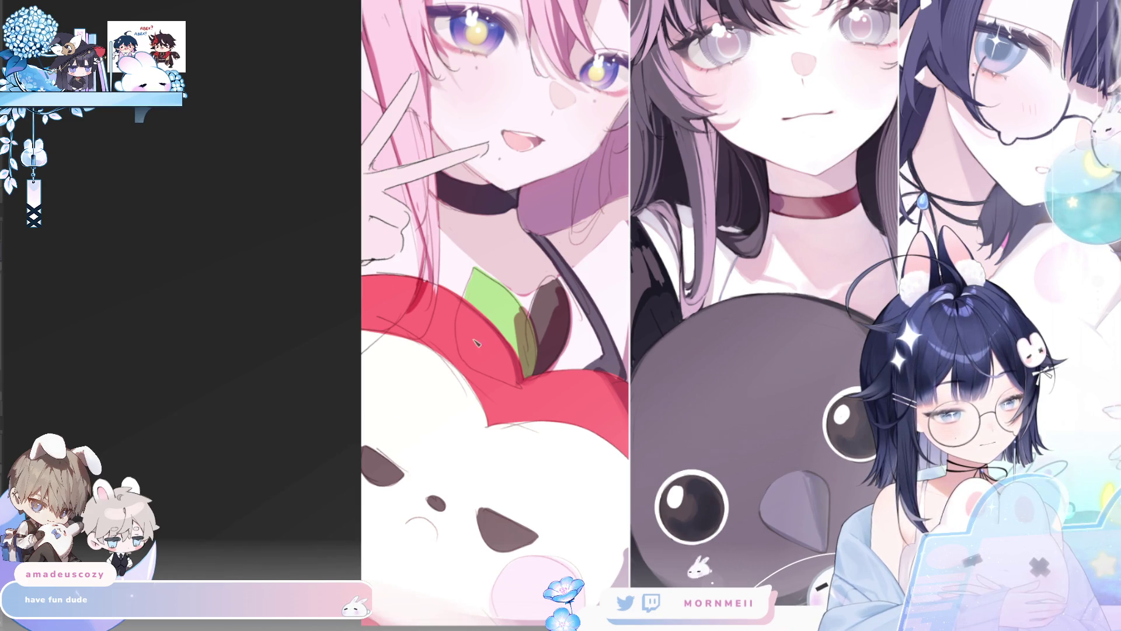
pyautogui.press('m')
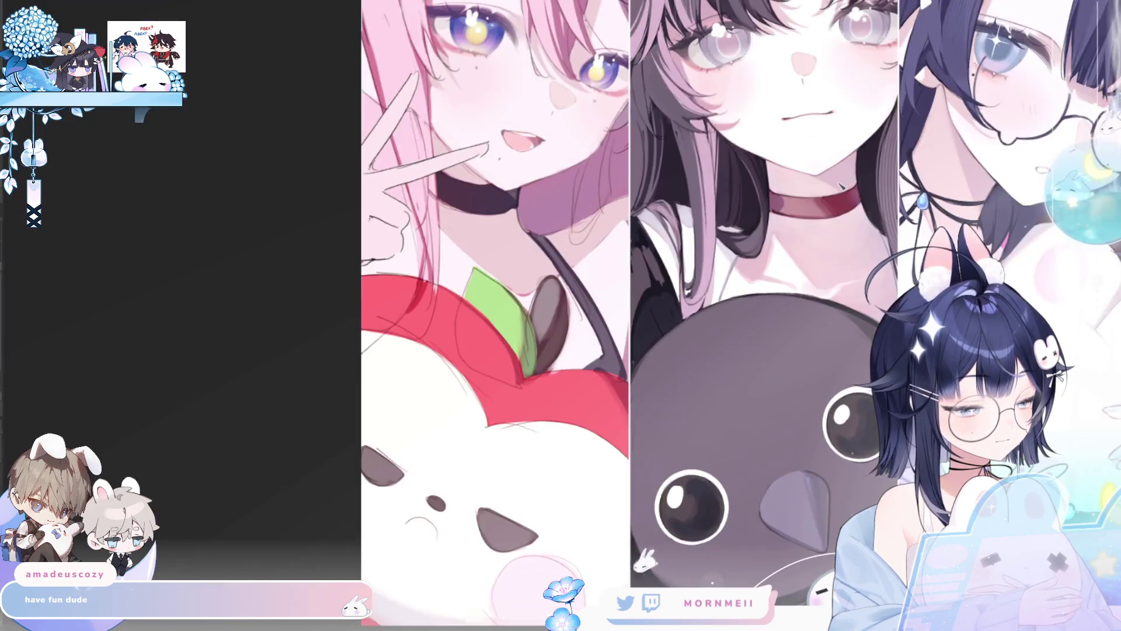
# Paint a fresh green stroke along the edge of the apple plush's leaf.
pyautogui.click(627, 351)
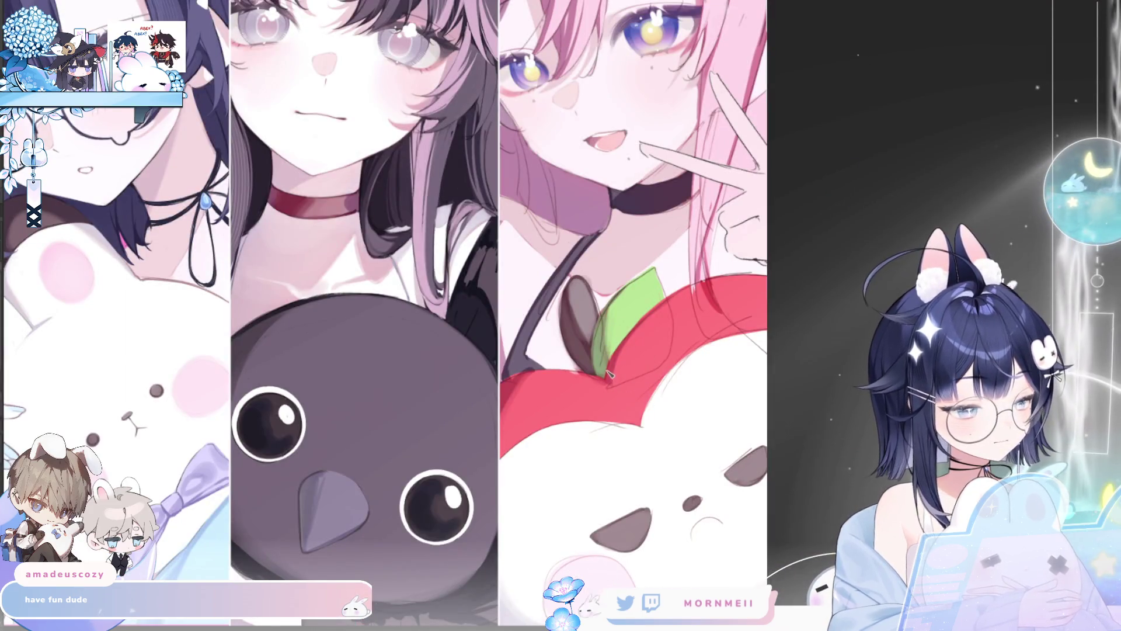
pyautogui.moveTo(614, 384)
pyautogui.mouseDown()
pyautogui.moveTo(667, 332)
pyautogui.moveTo(644, 337)
pyautogui.moveTo(624, 367)
pyautogui.mouseUp()
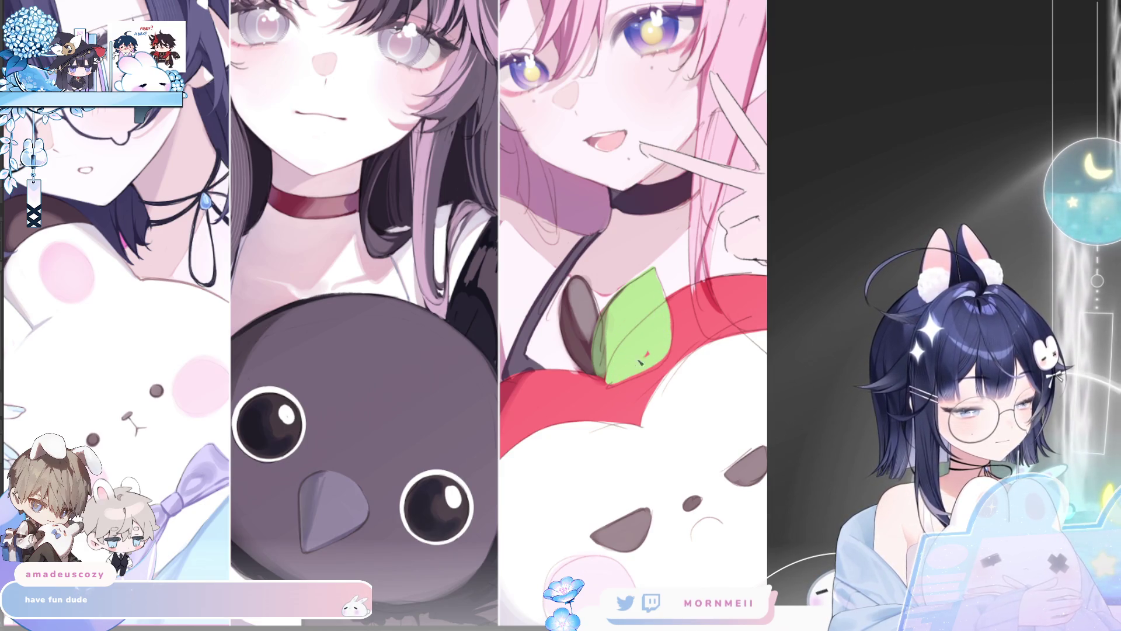
pyautogui.scroll(-5, 538, 446)
pyautogui.press('m')
pyautogui.press('m')
pyautogui.scroll(5, 758, 224)
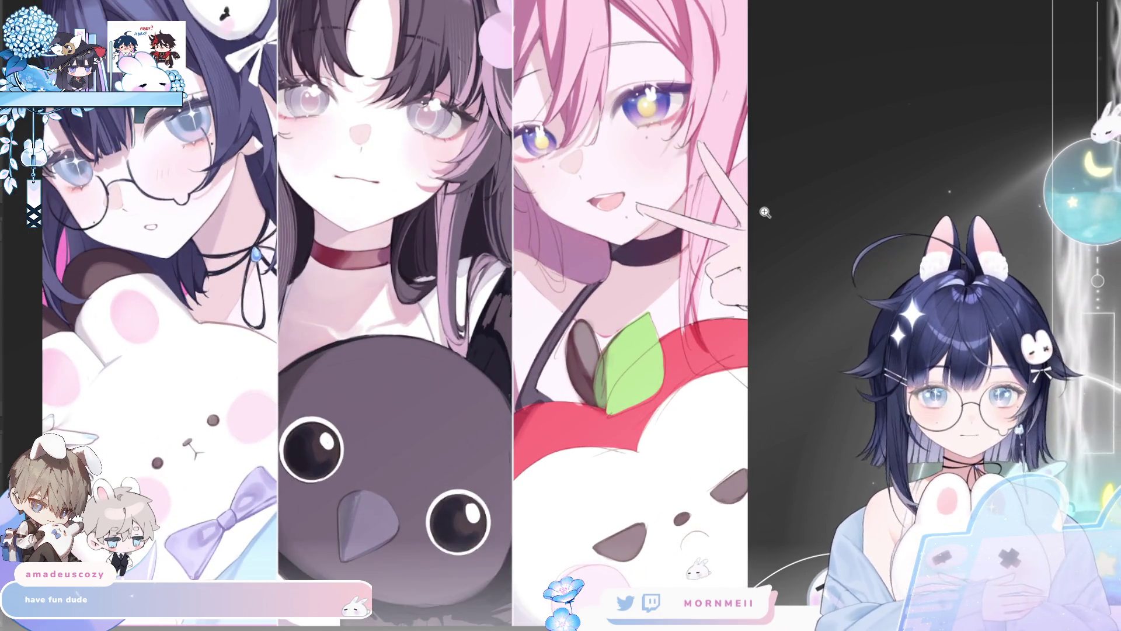
pyautogui.press('m')
pyautogui.press('m')
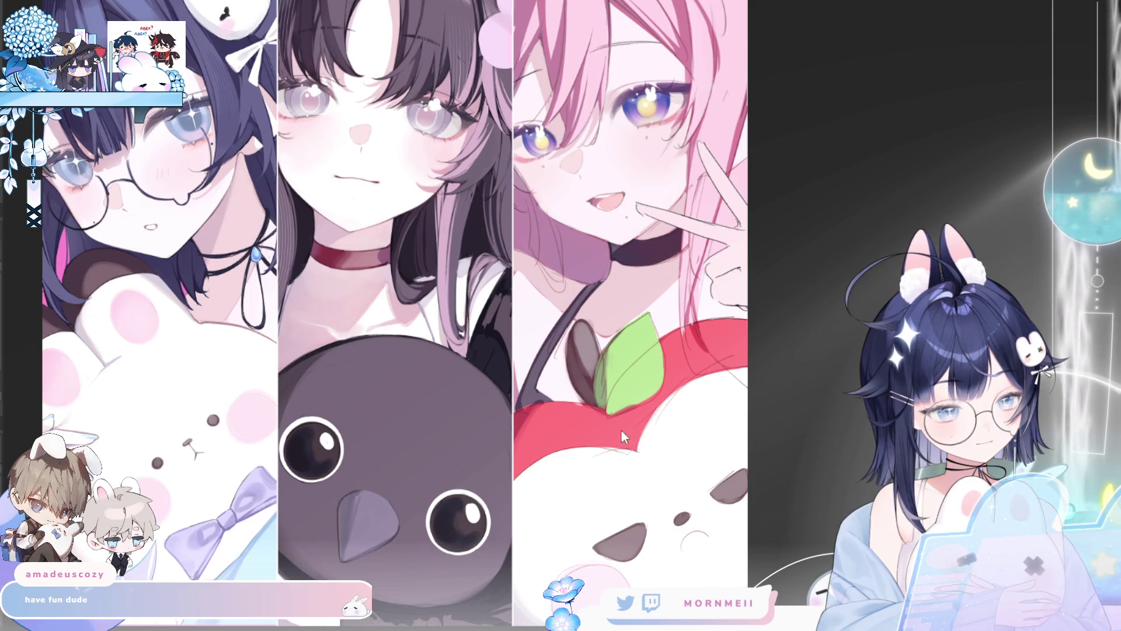
pyautogui.press('m')
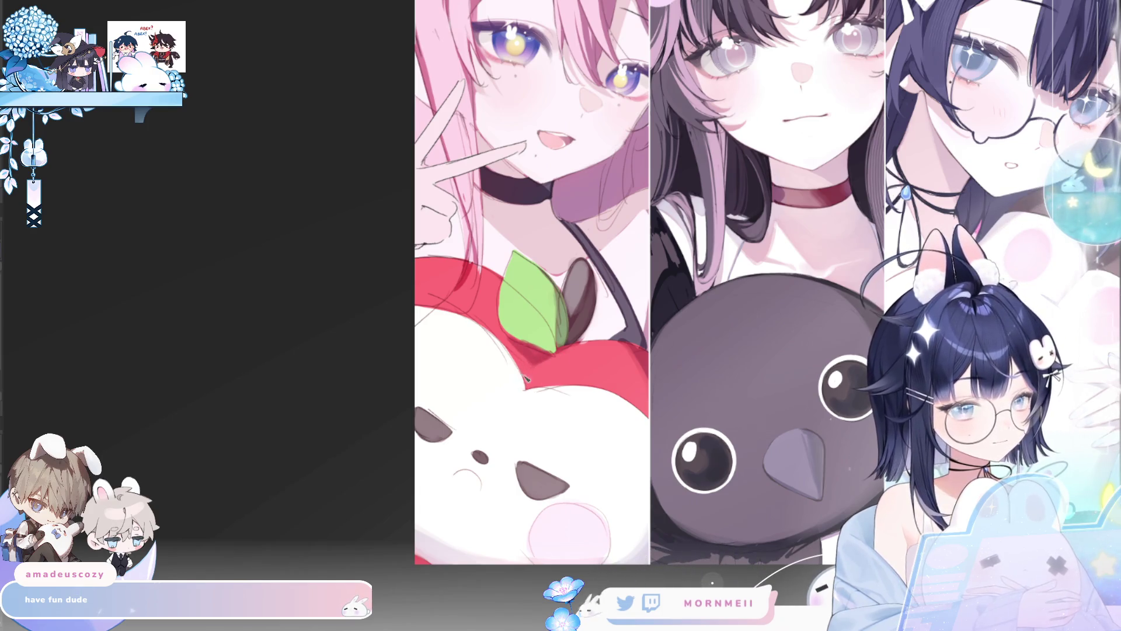
pyautogui.press('m')
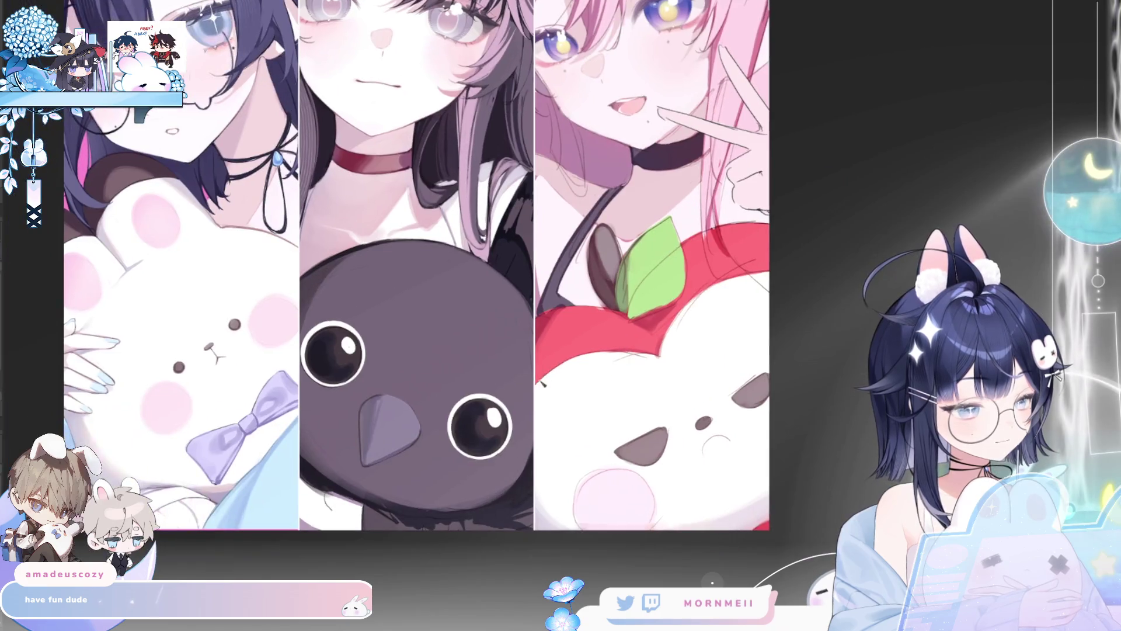
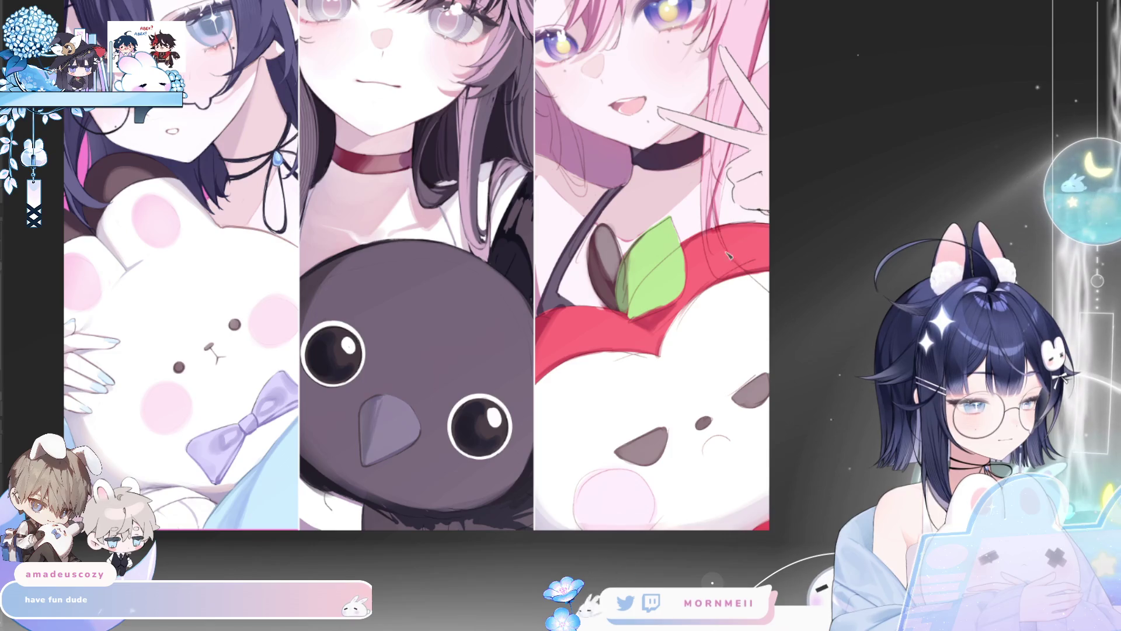
pyautogui.scroll(-2, 745, 232)
pyautogui.scroll(2, 645, 292)
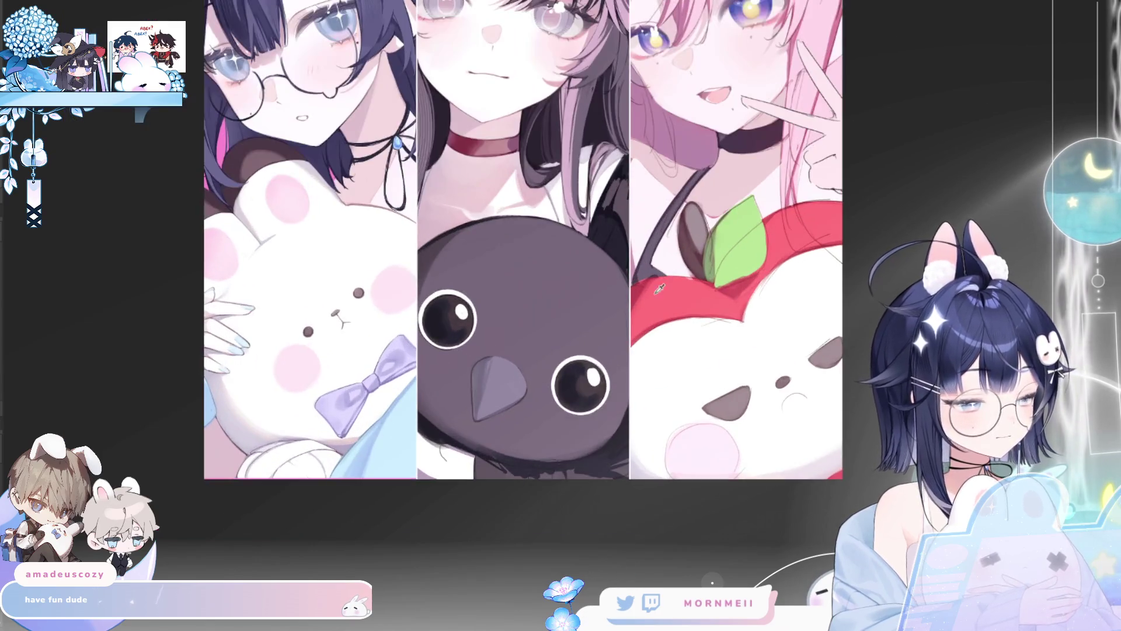
pyautogui.scroll(2, 646, 291)
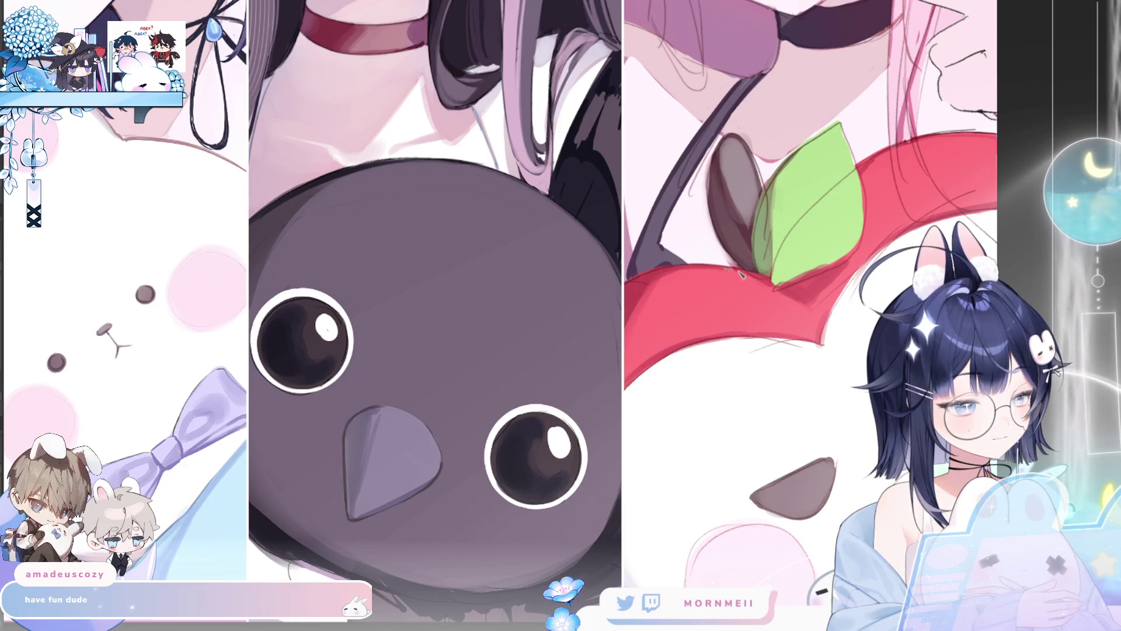
pyautogui.scroll(-3, 797, 295)
# Fit the whole three-panel artwork in view and check it mirrored, then restore normal orientation.
pyautogui.press('m')
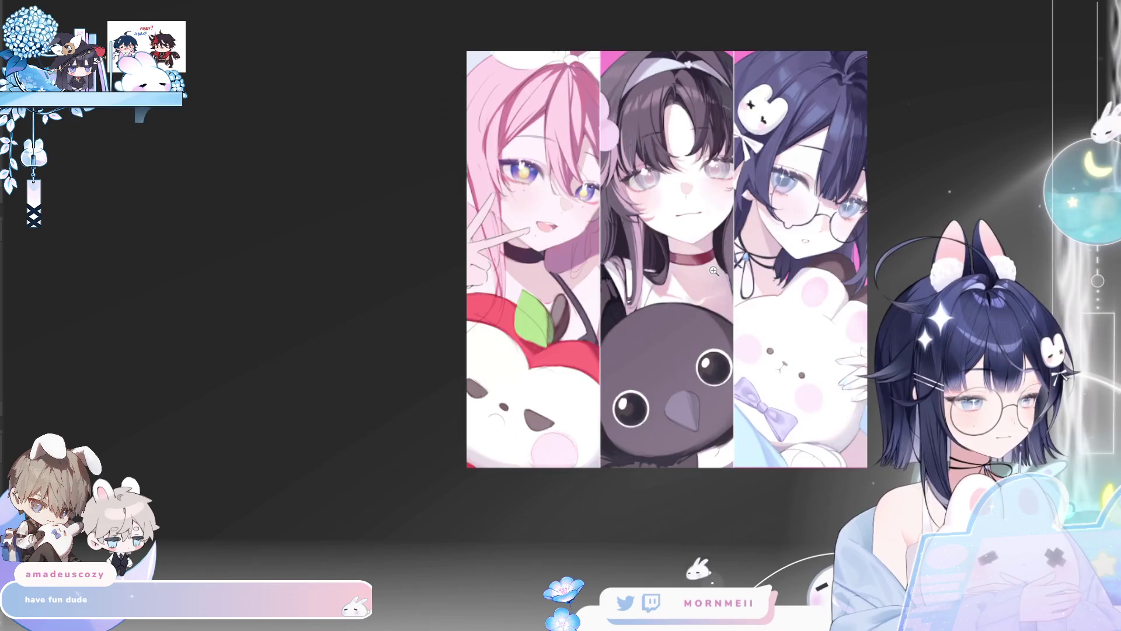
pyautogui.press('m')
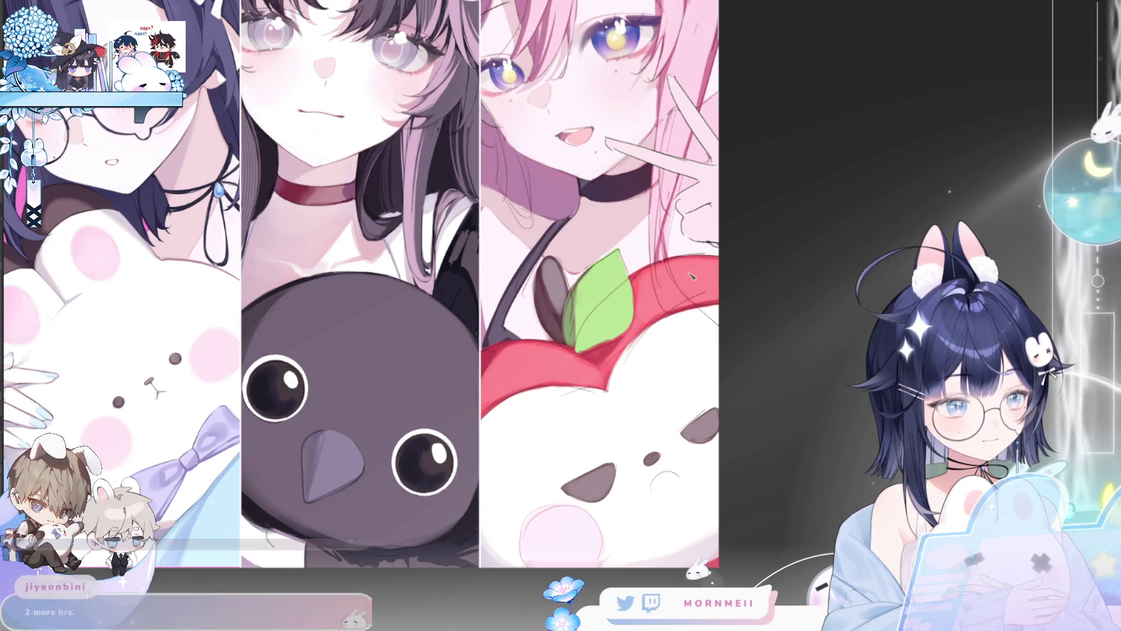
pyautogui.hotkey('ctrl', '0')
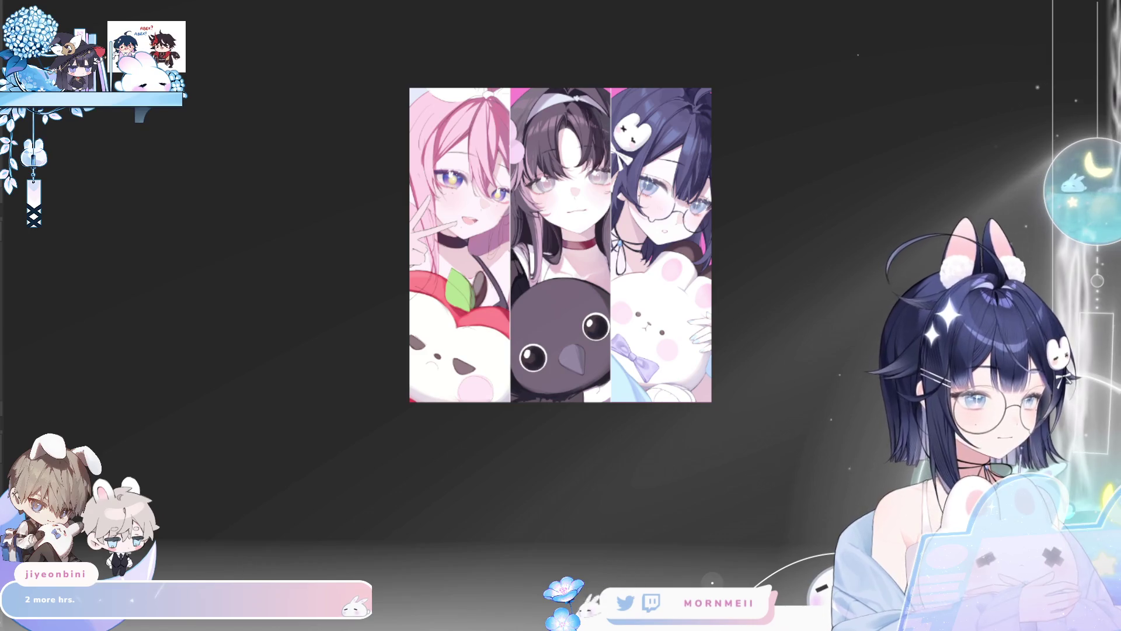
pyautogui.press('h')
pyautogui.scroll(5, 710, 320)
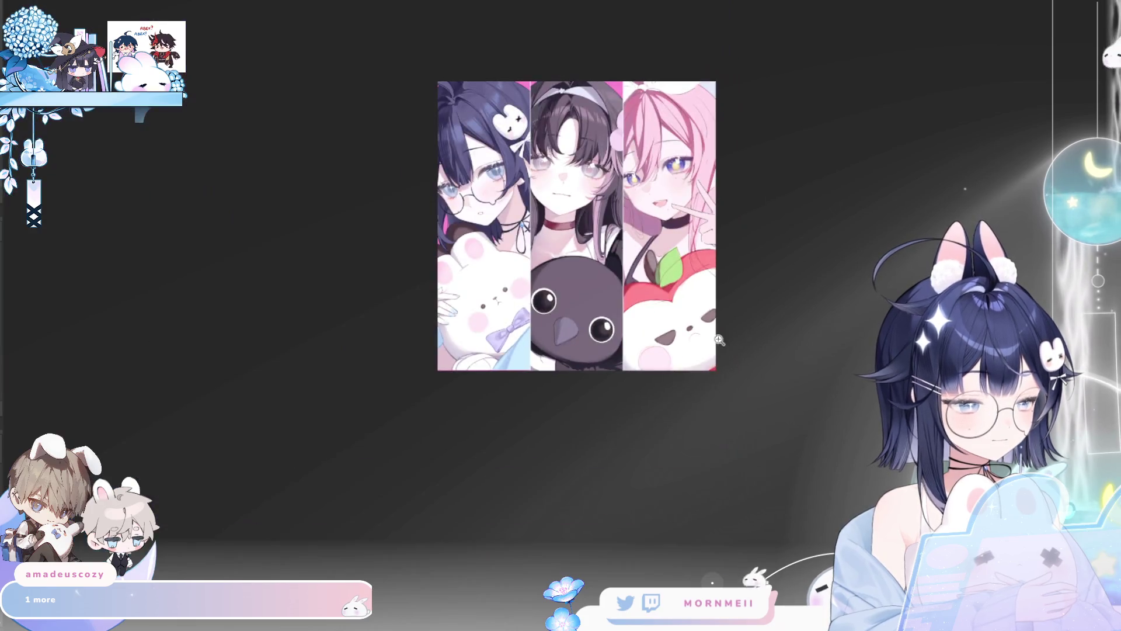
# Zoom in on the crow and apple plushies, briefly mirroring the view to check them.
pyautogui.moveTo(702, 283); pyautogui.dragTo(756, 400)
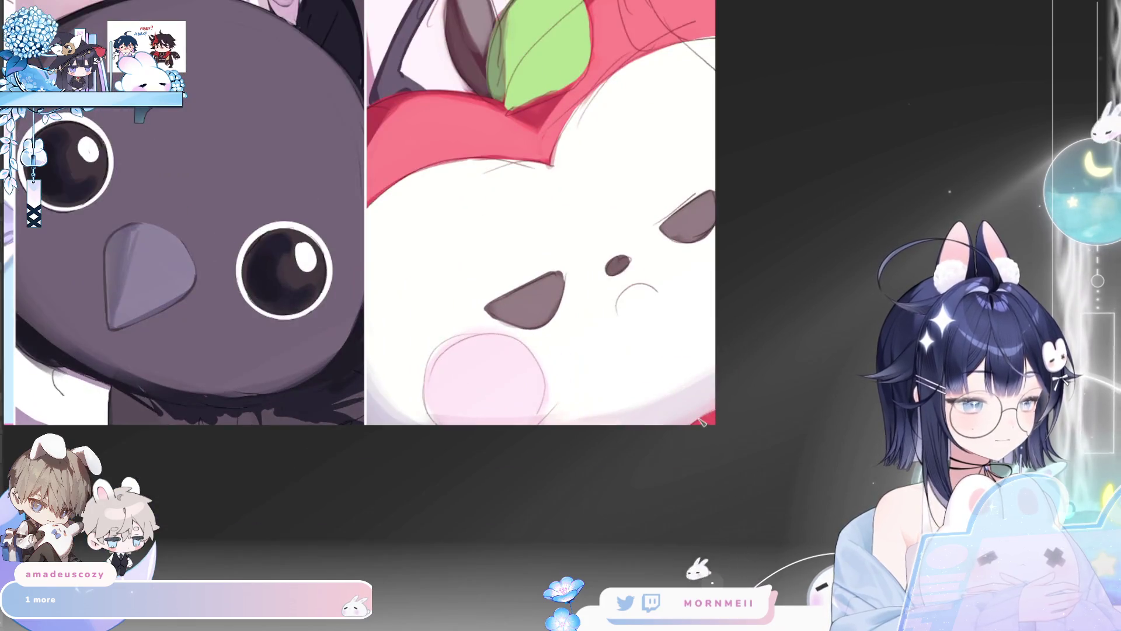
pyautogui.hotkey('ctrl', '0')
pyautogui.press('h')
pyautogui.press('h')
pyautogui.moveTo(673, 348); pyautogui.dragTo(585, 407)
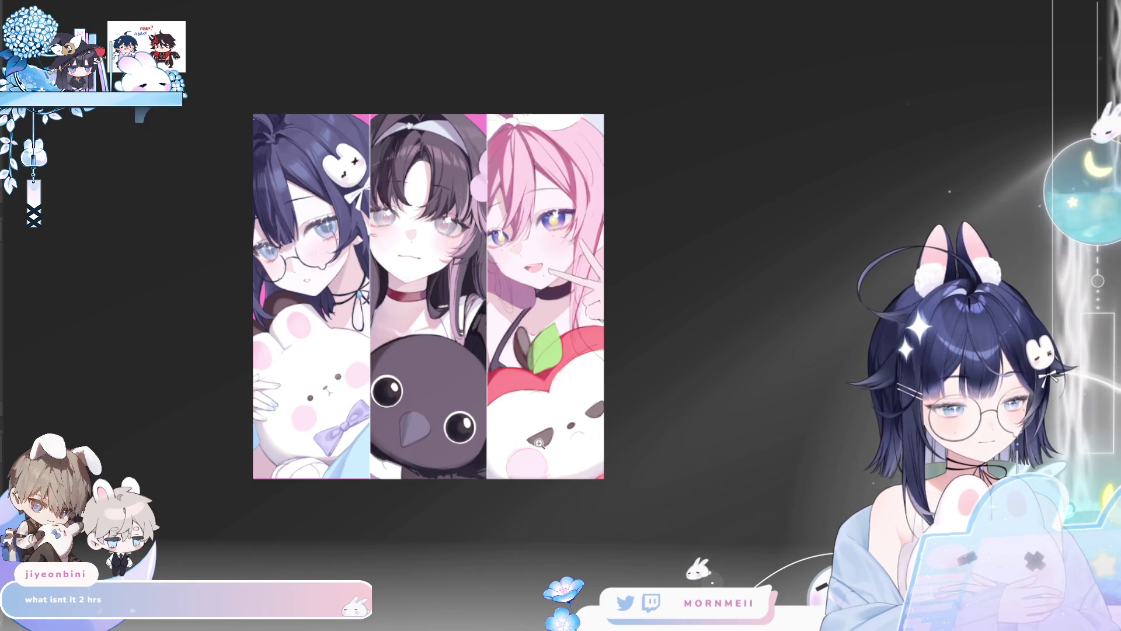
pyautogui.scroll(3, 535, 439)
# Pan to the crow and apple panels, compare mirrored orientation, then fit the whole artwork again.
pyautogui.moveTo(650, 322); pyautogui.dragTo(624, 445)
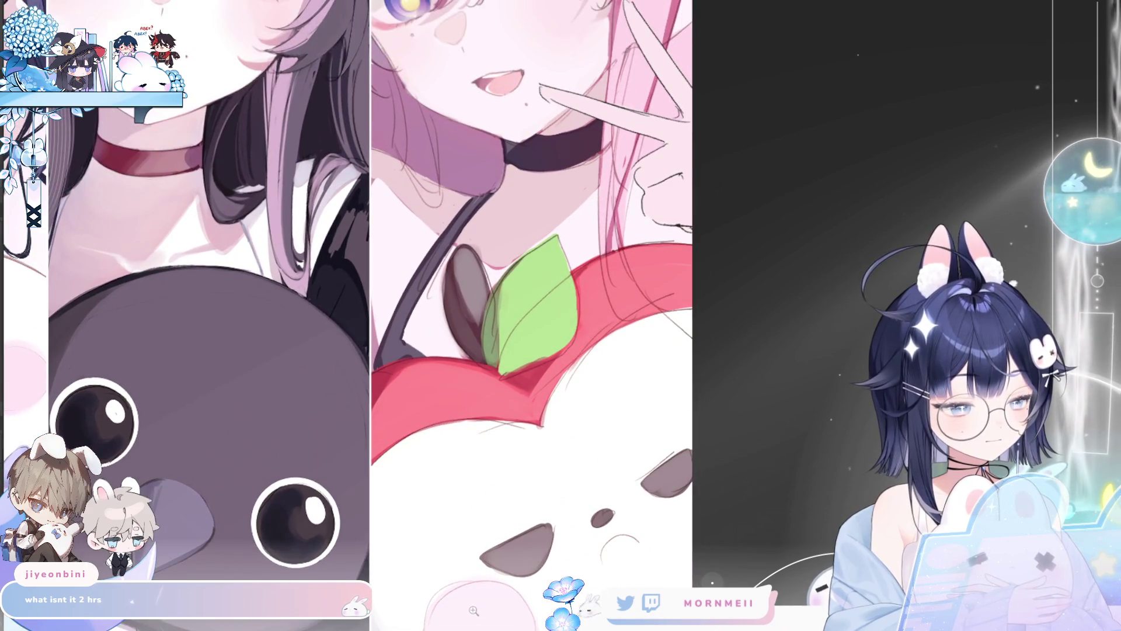
pyautogui.hotkey('ctrl', '0')
pyautogui.press('h')
pyautogui.press('h')
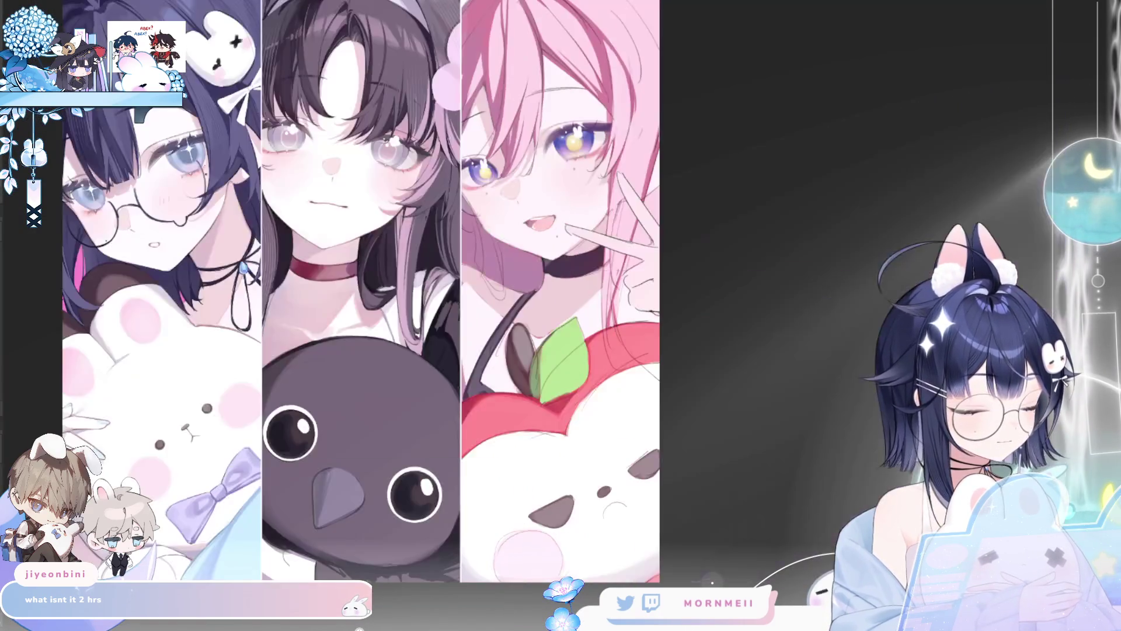
pyautogui.scroll(2, 641, 271)
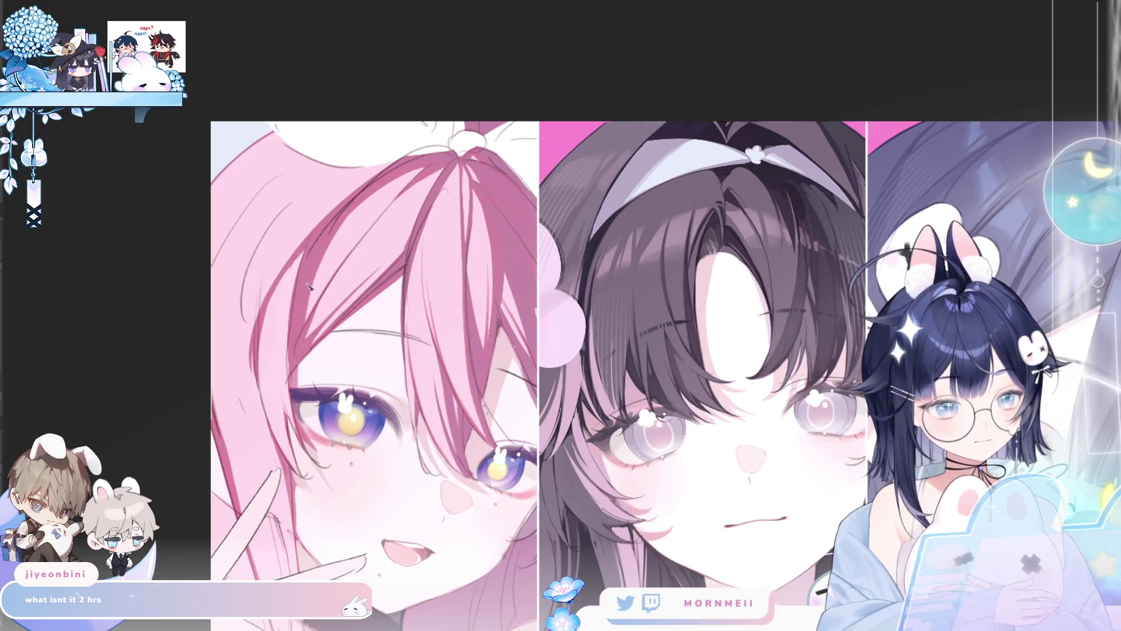
pyautogui.hotkey('ctrl', '0')
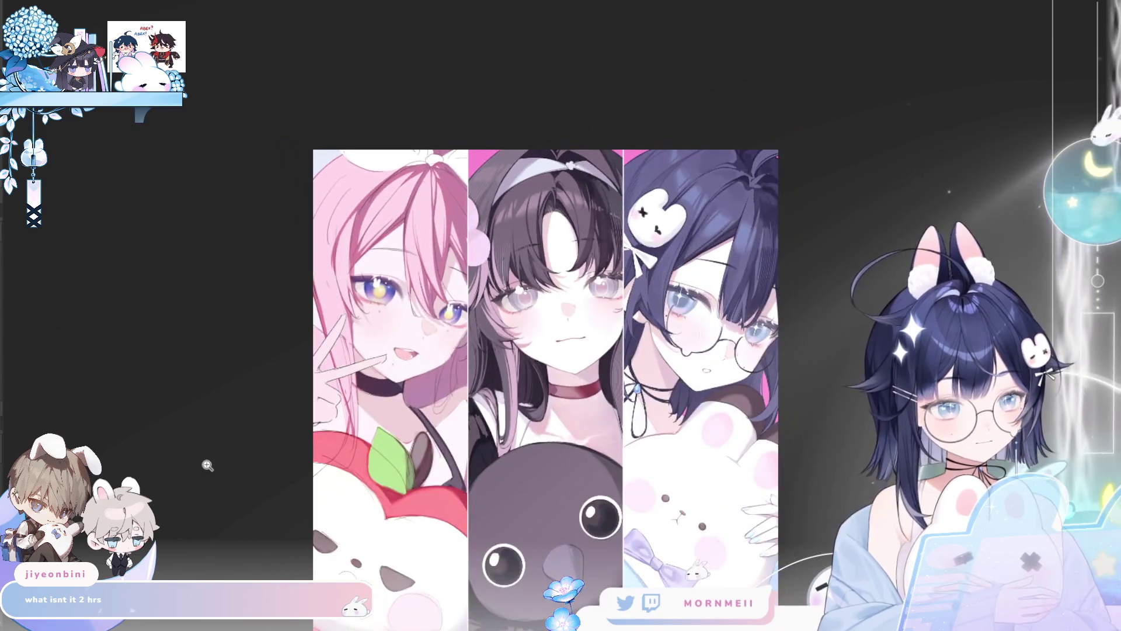
pyautogui.scroll(3, 362, 247)
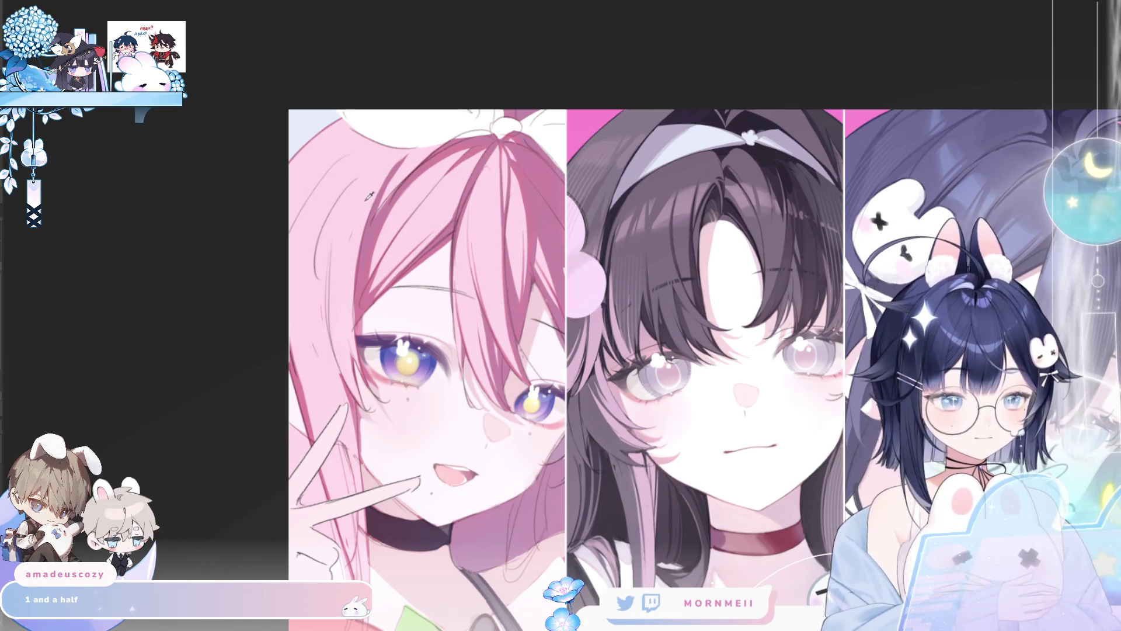
pyautogui.scroll(2, 368, 195)
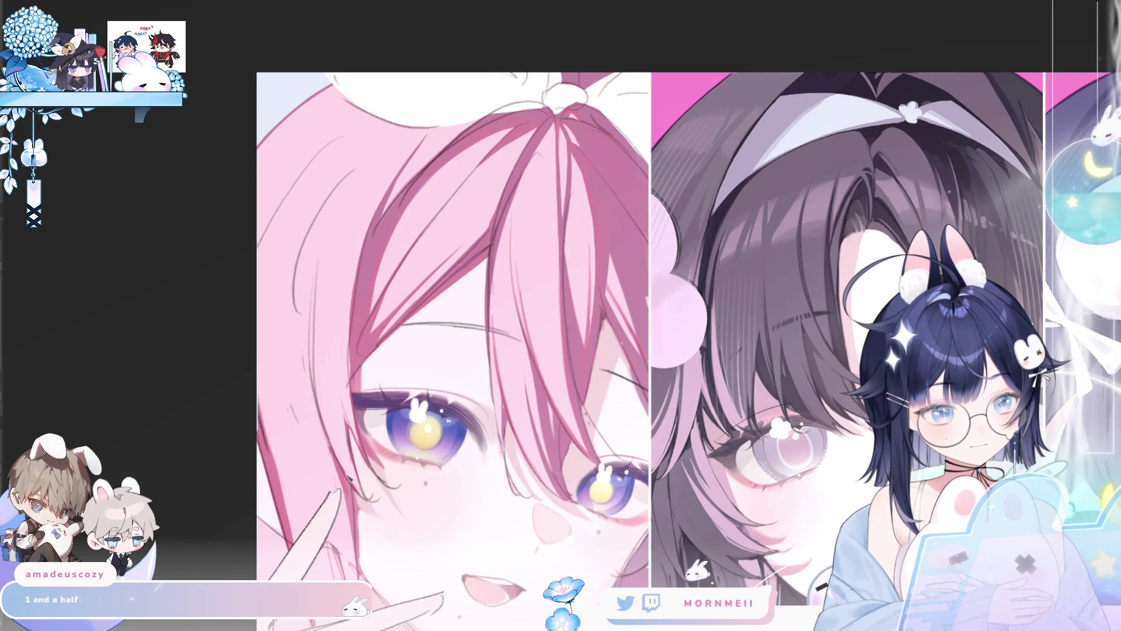
pyautogui.hotkey('ctrl', '0')
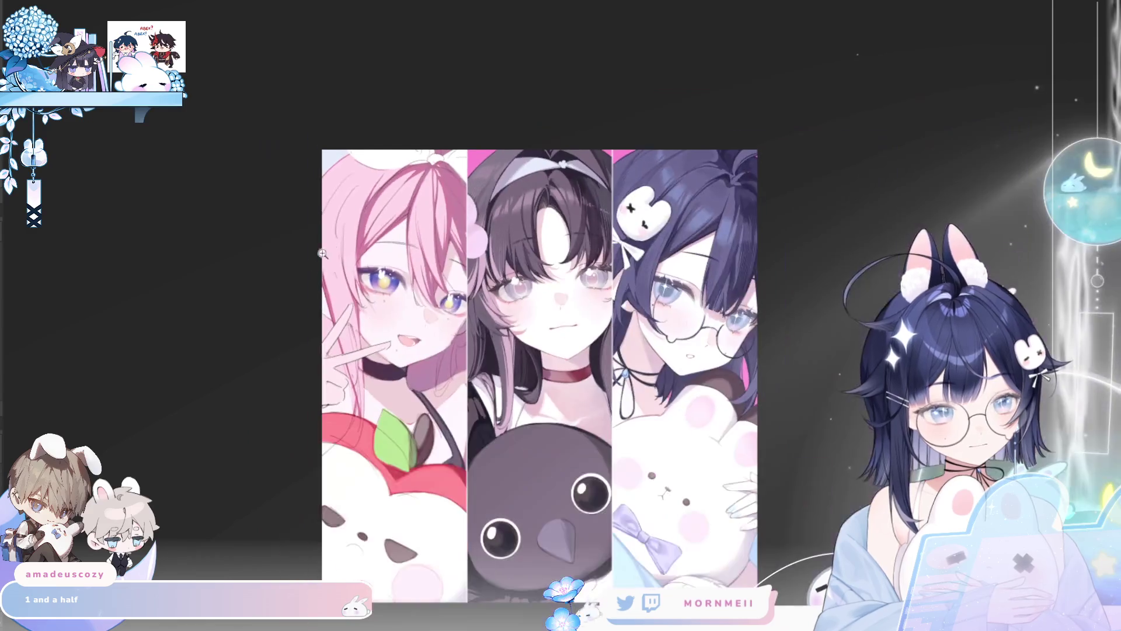
pyautogui.press('h')
pyautogui.press('h')
pyautogui.click(690, 328)
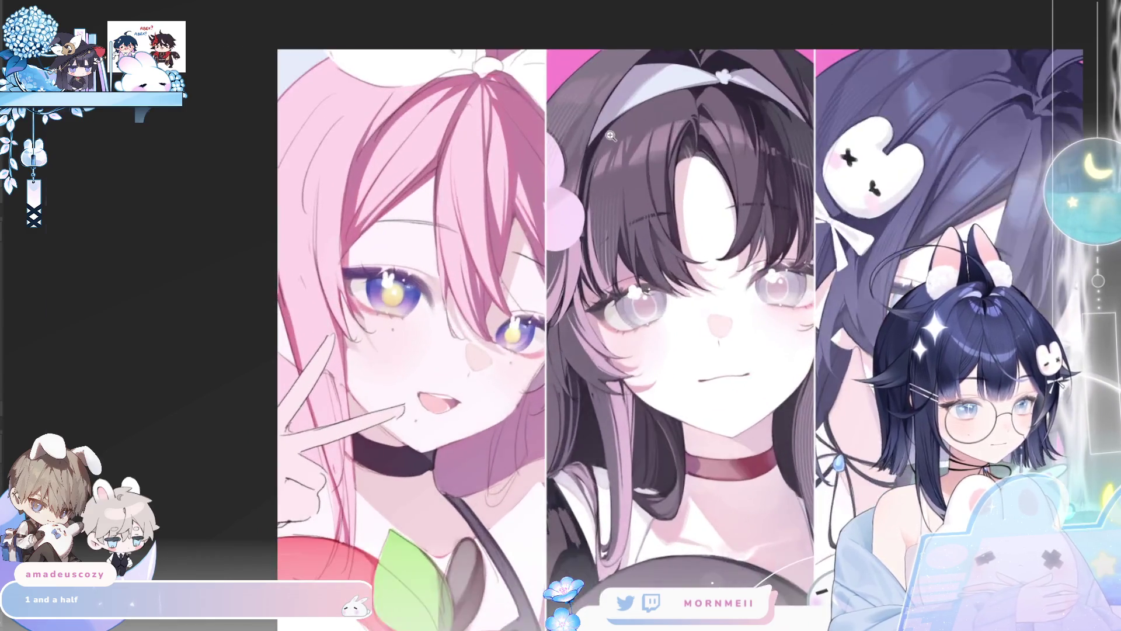
pyautogui.press('h')
pyautogui.click(690, 328)
pyautogui.press('h')
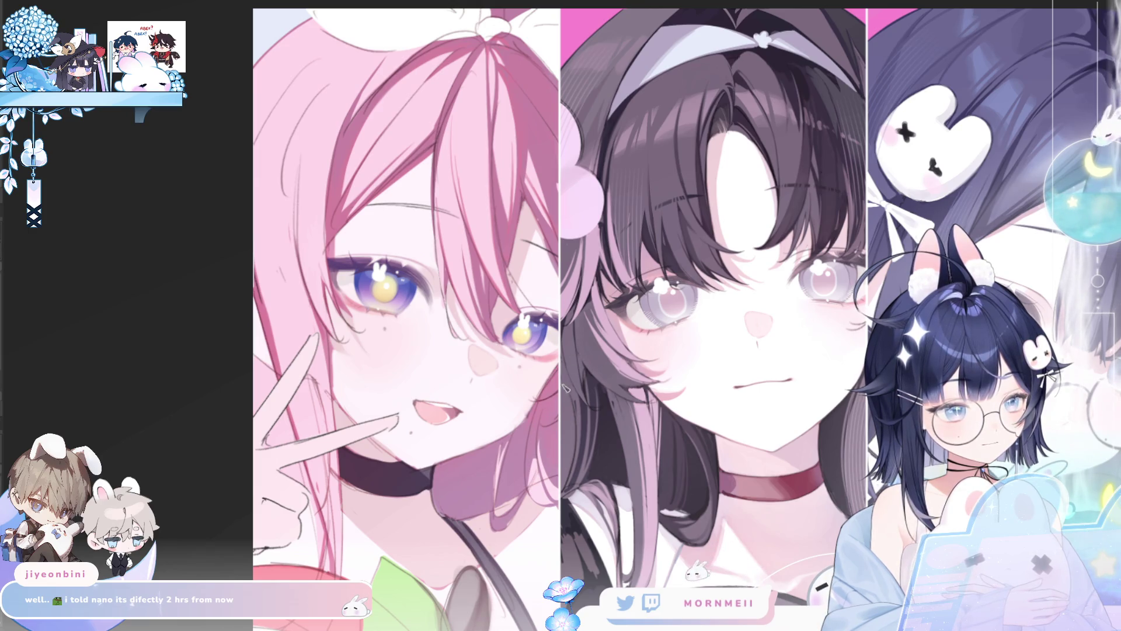
pyautogui.scroll(2, 494, 287)
# Toggle the horizontal flip to check for mistakes and leave all three panels shown mirrored.
pyautogui.press('h')
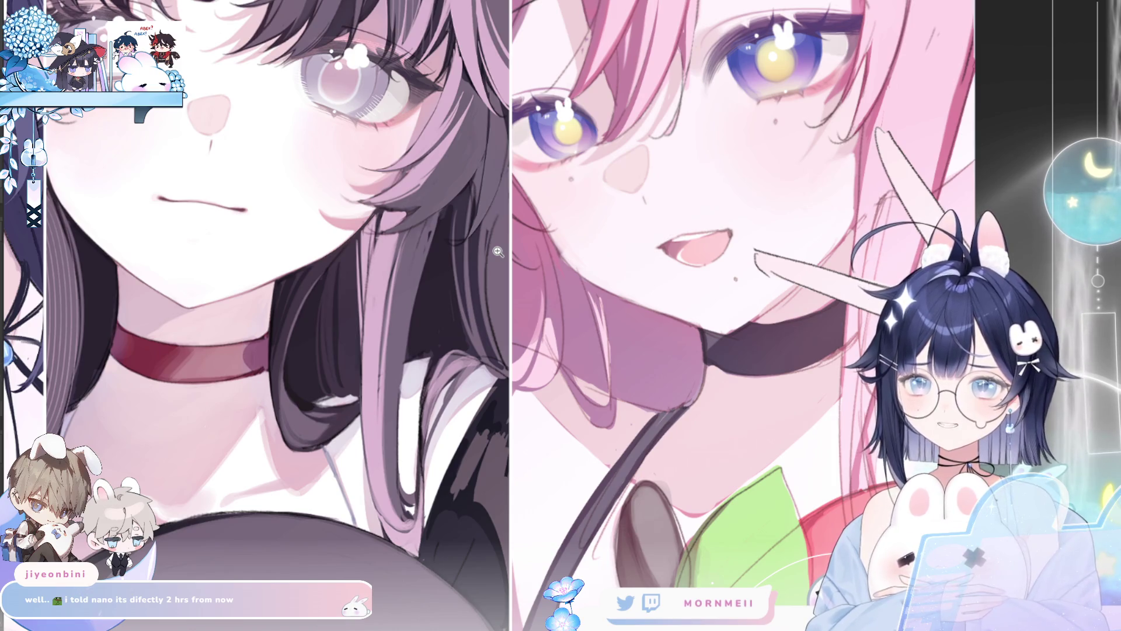
pyautogui.press('m')
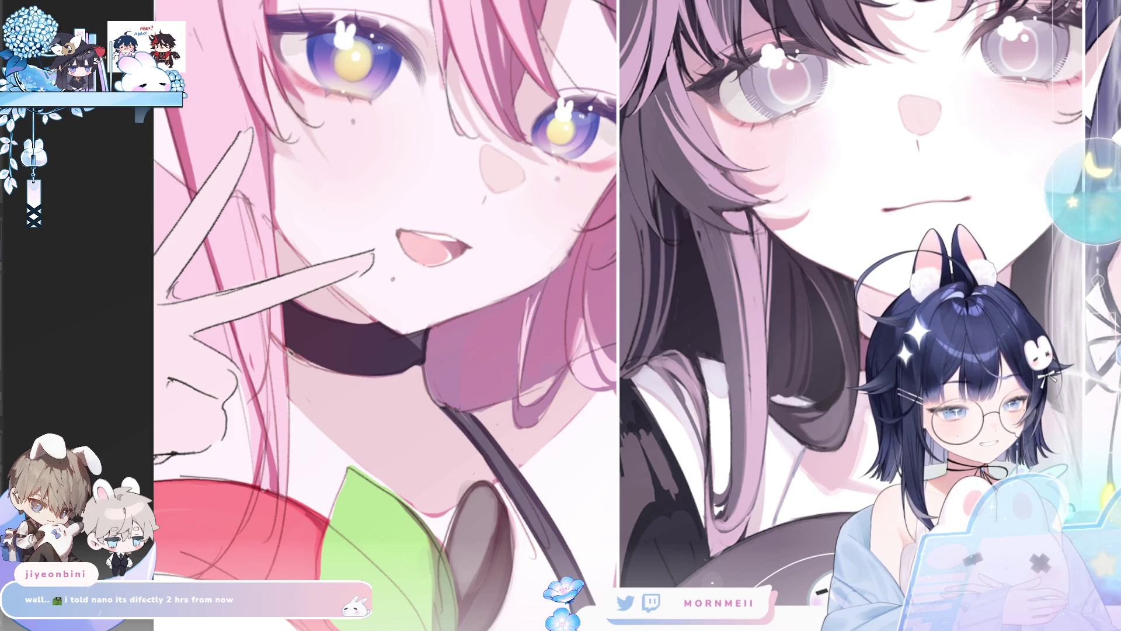
pyautogui.press('m')
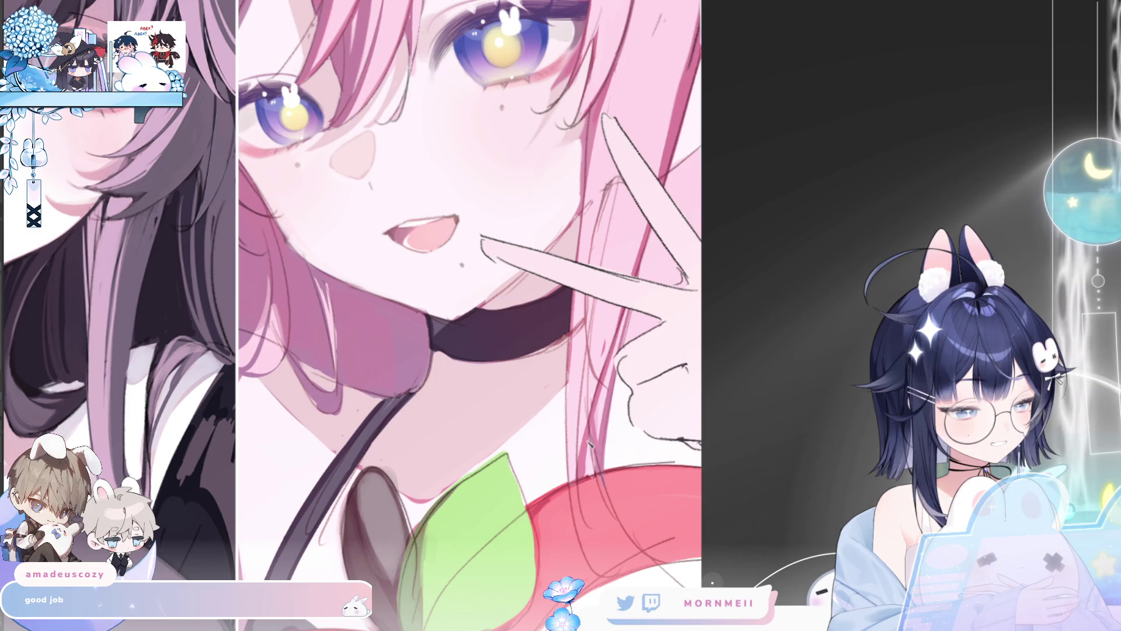
pyautogui.hotkey('ctrl', '0')
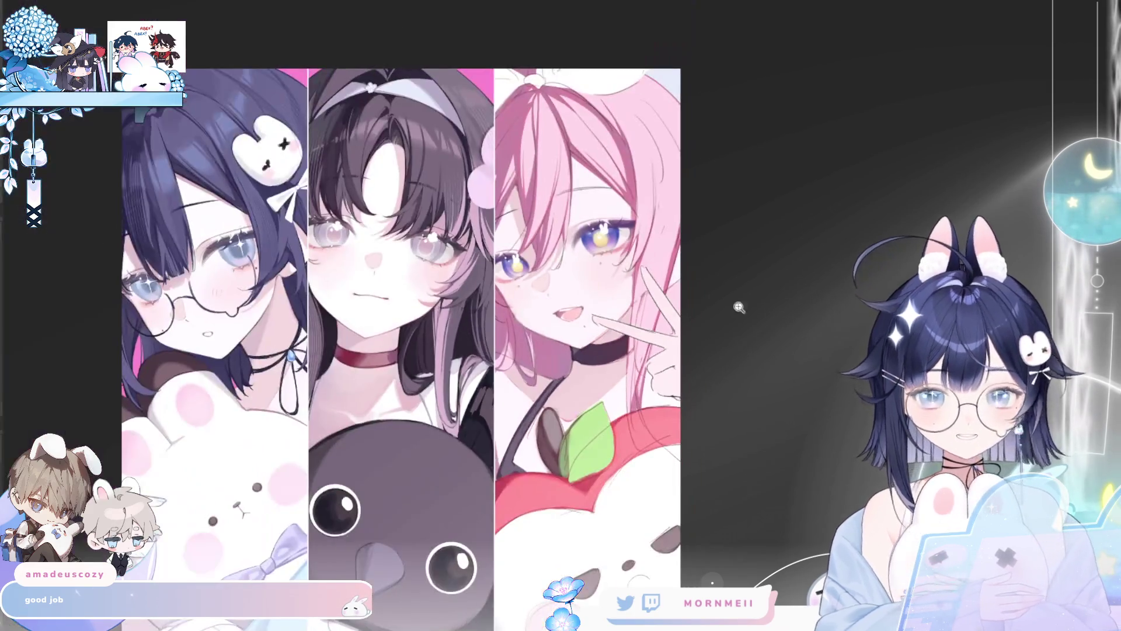
# Zoom in on the three girls' faces with the illustration mirrored for a close check.
pyautogui.press('m')
pyautogui.press('m')
pyautogui.scroll(3, 718, 263)
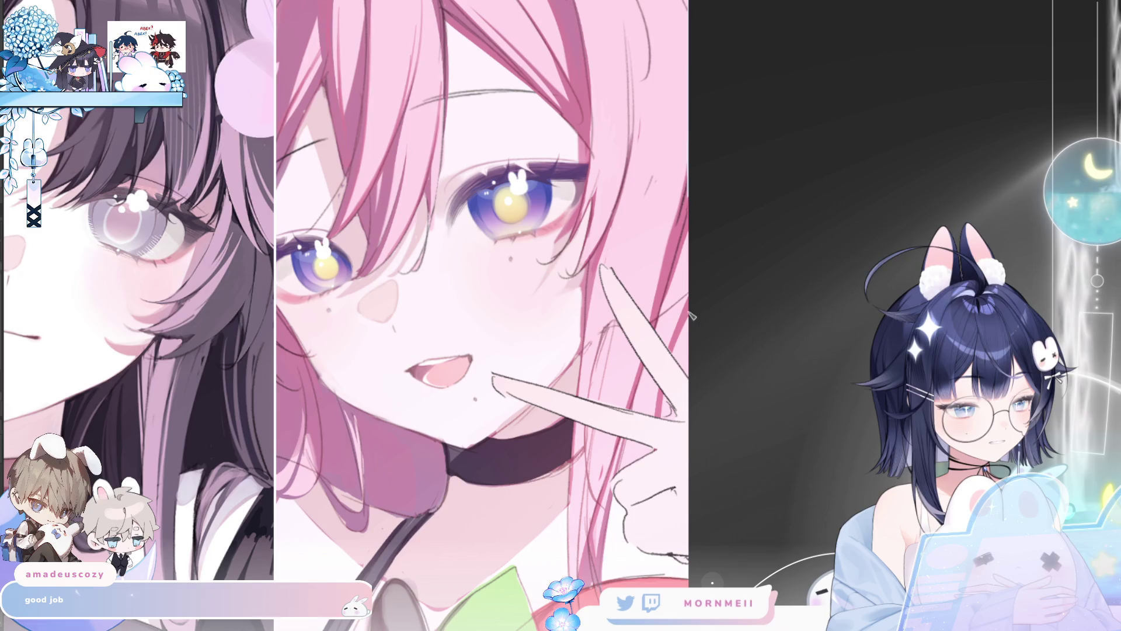
pyautogui.hotkey('ctrl', '0')
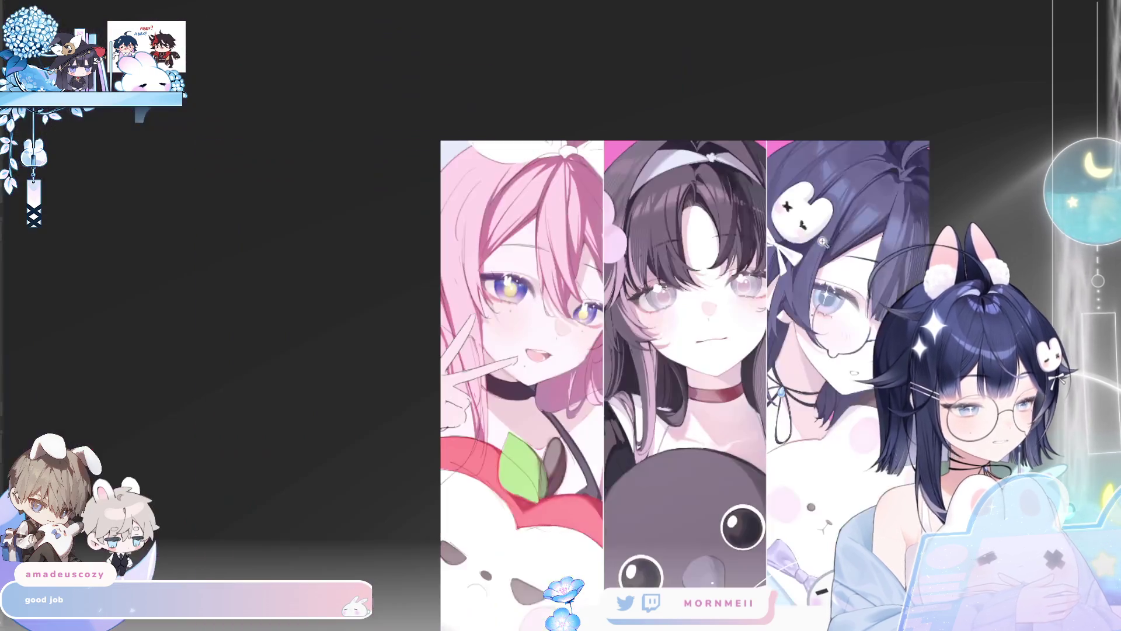
pyautogui.press('h')
pyautogui.press('h')
pyautogui.click(762, 82)
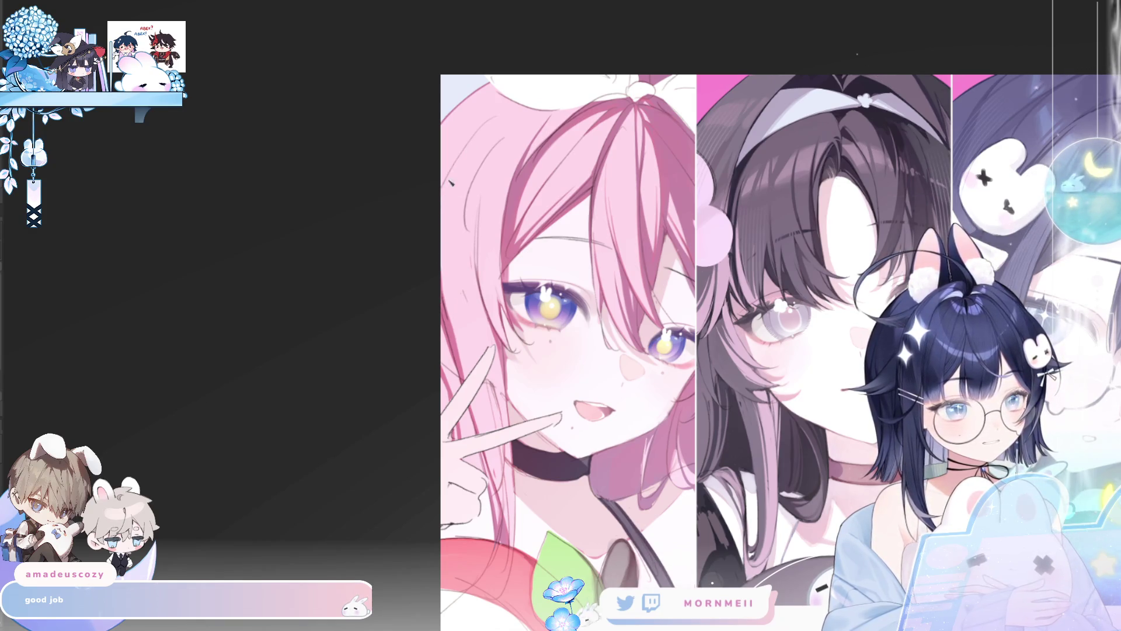
pyautogui.press('h')
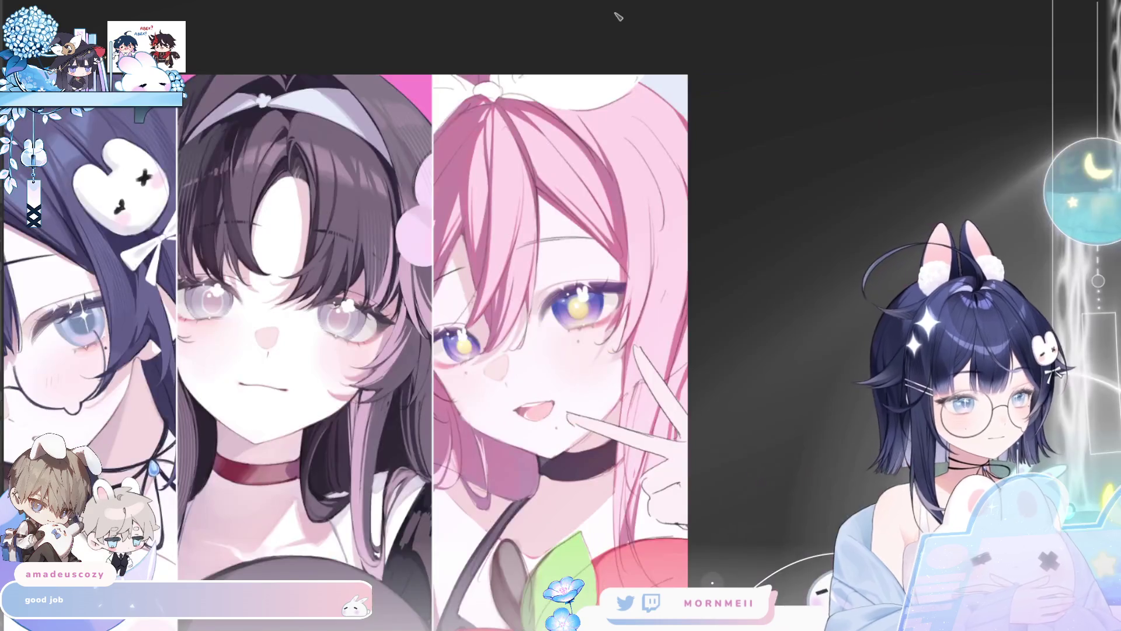
# Return the close-up of the girls' faces to normal orientation, pink-haired girl on the left.
pyautogui.press('h')
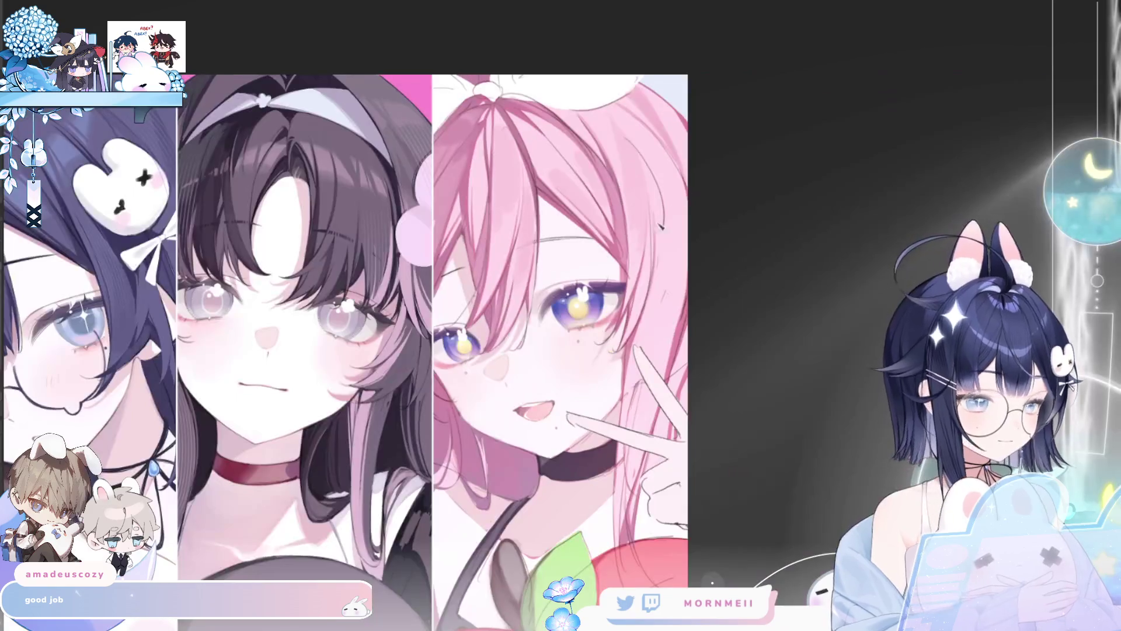
pyautogui.press('m')
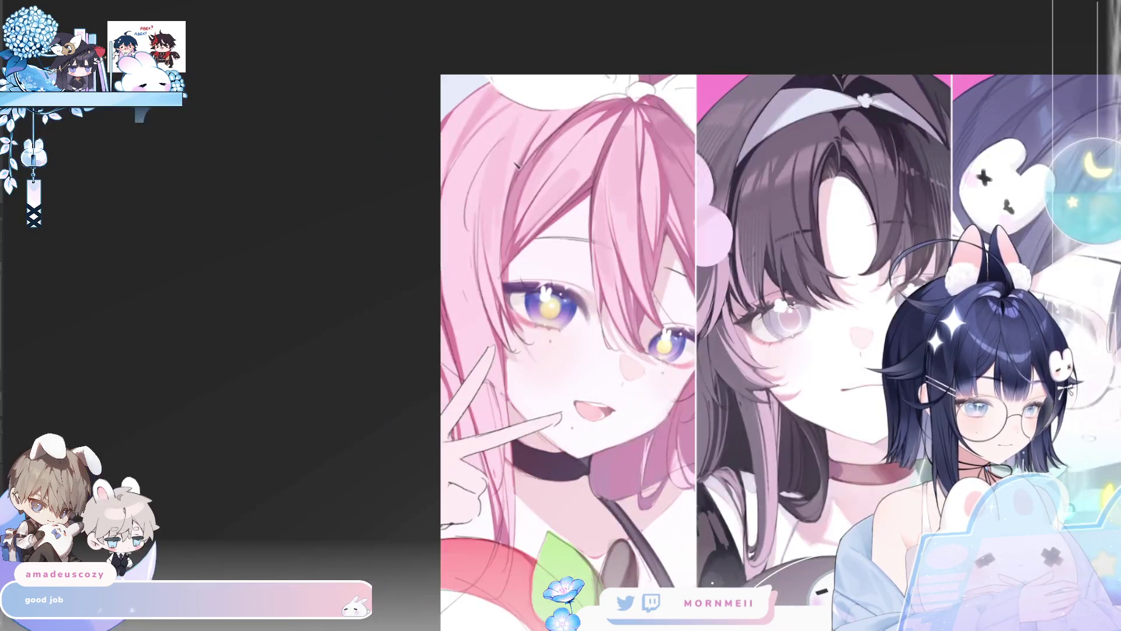
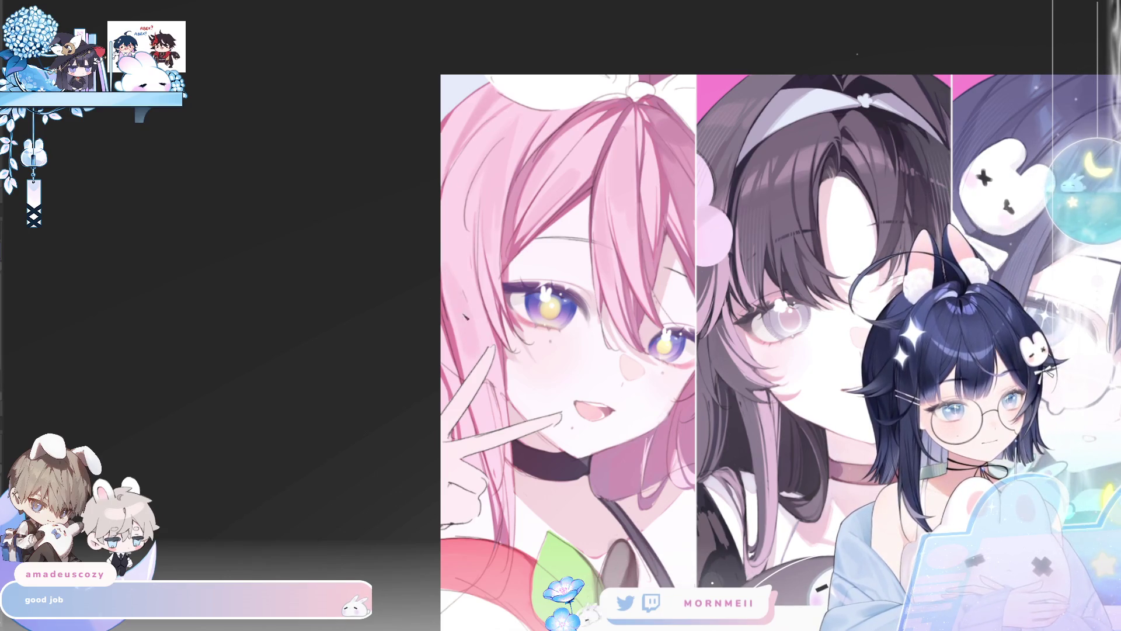
pyautogui.press('m')
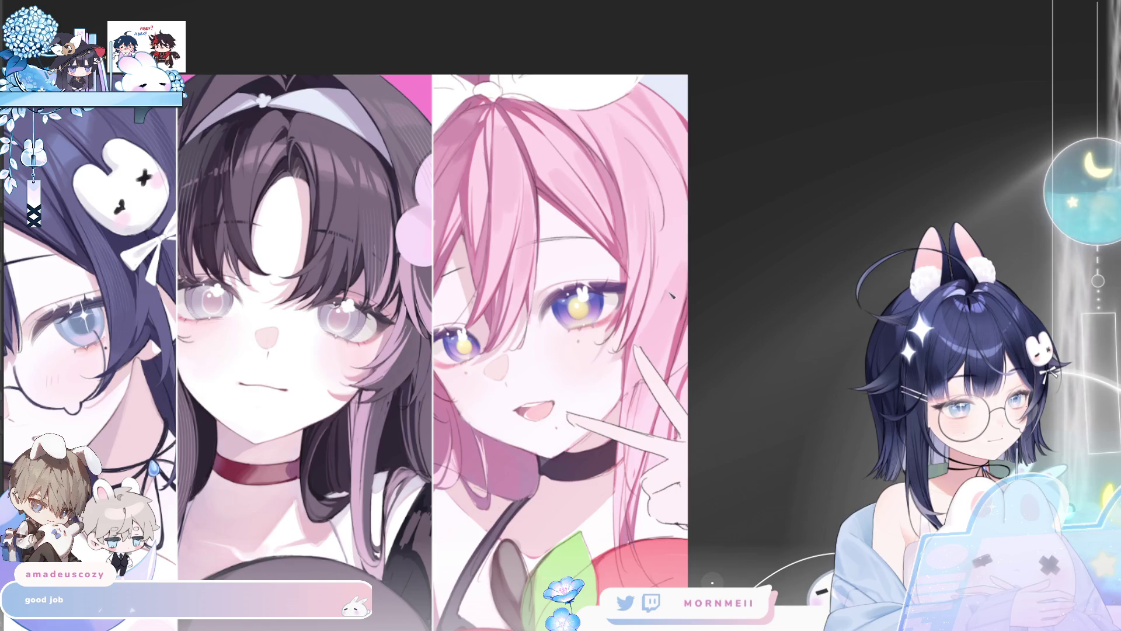
pyautogui.press('m')
pyautogui.press('m')
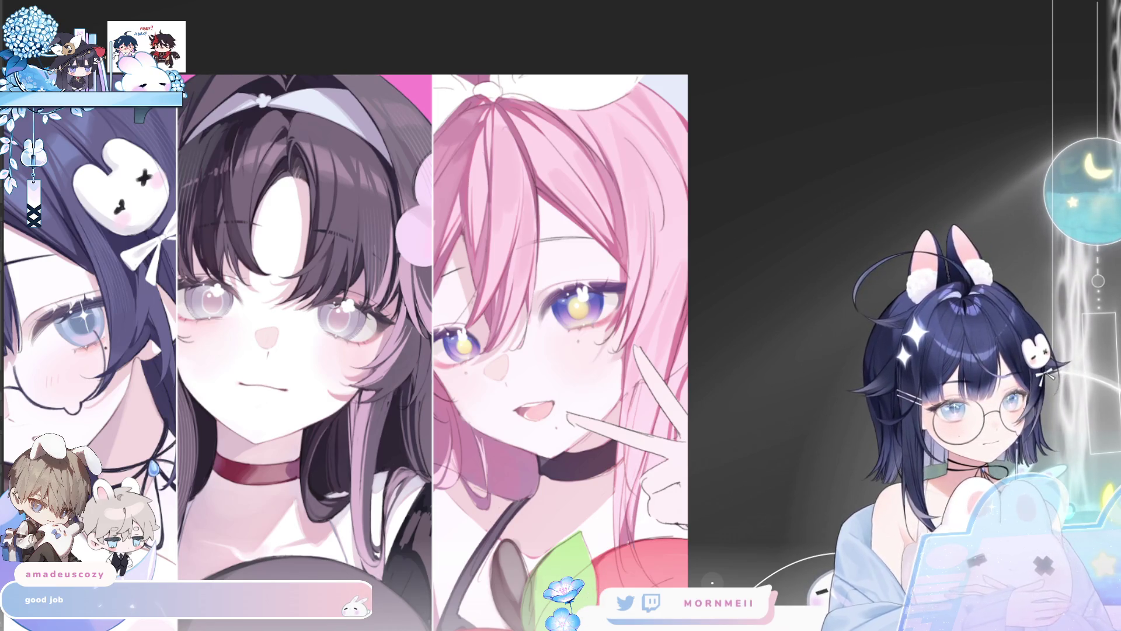
pyautogui.press('m')
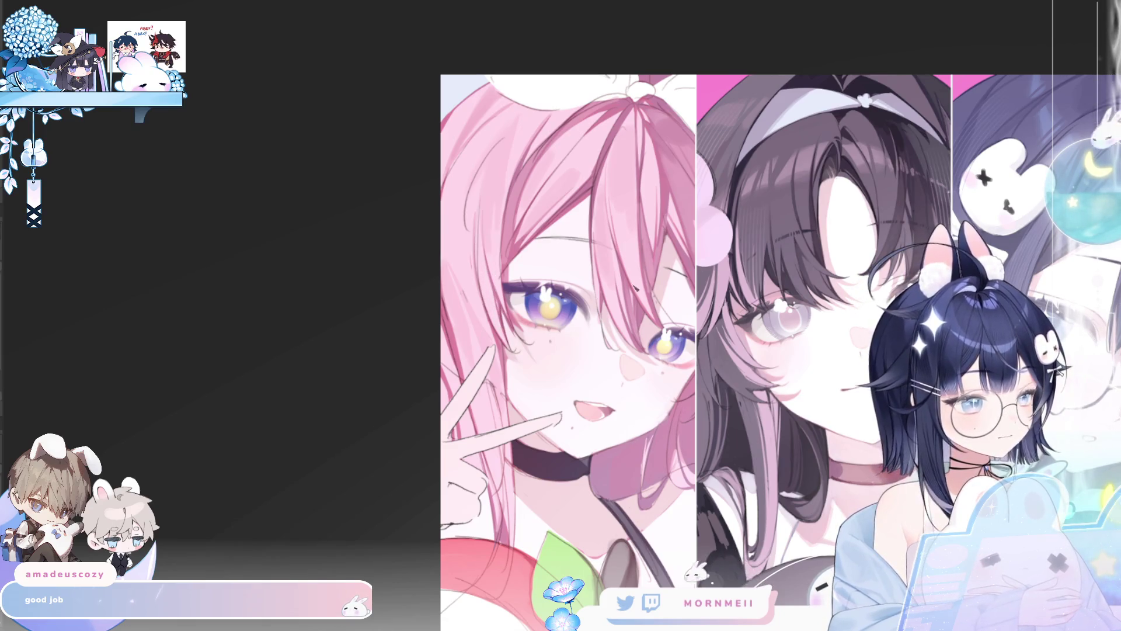
pyautogui.scroll(2, 497, 299)
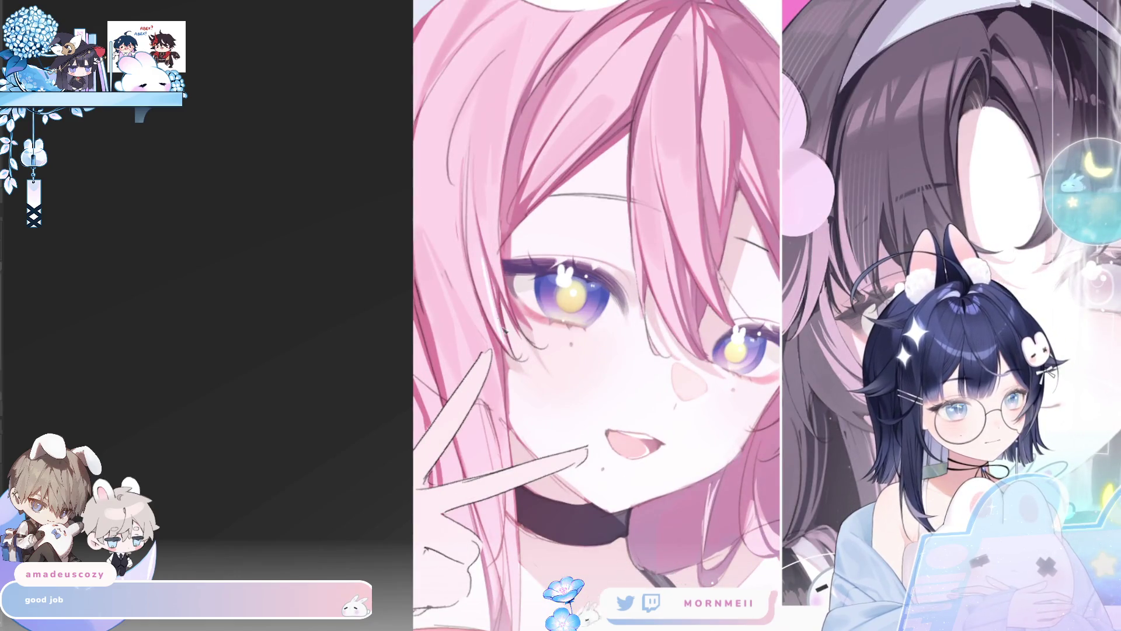